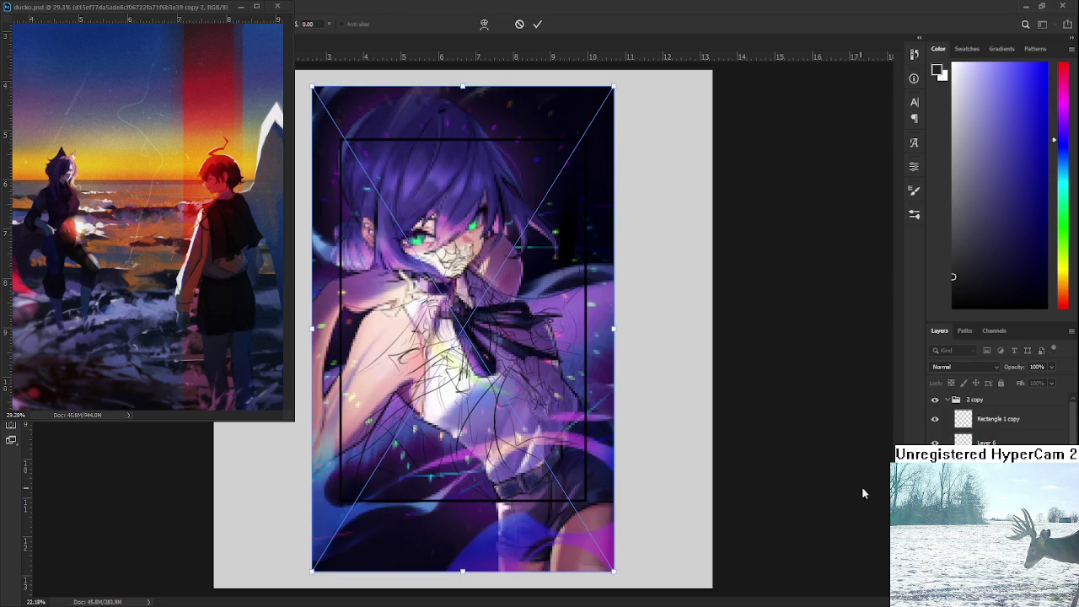
- Scale the placed anime illustration down and fit it inside the sketch's black frame
key("Return")
left_click_drag(1031, 384, 1023, 411)
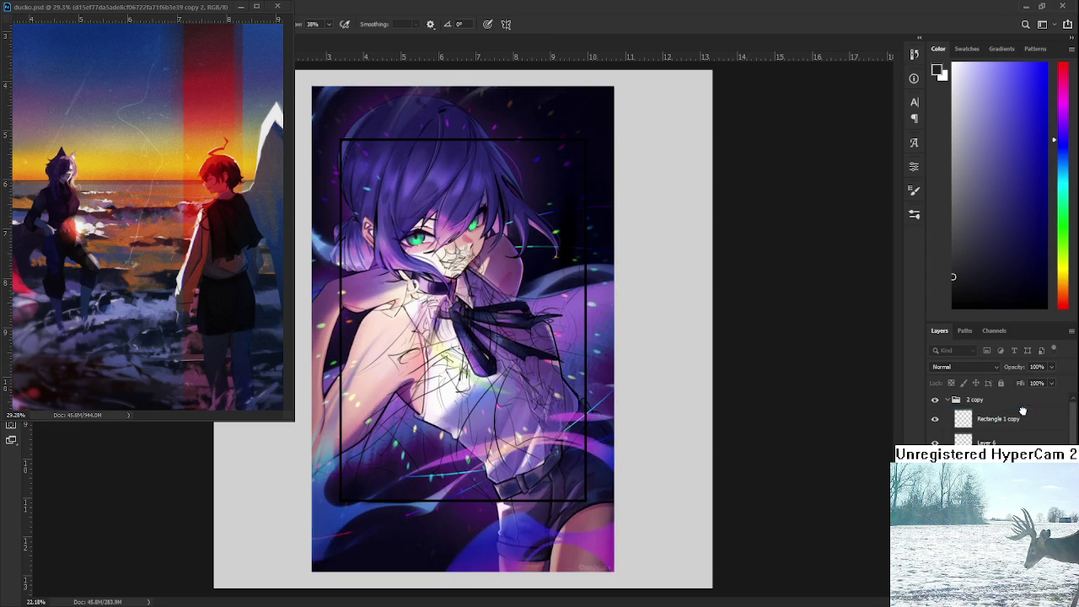
key("ctrl+t")
left_click_drag(614, 572, 518, 419)
left_click_drag(503, 346, 551, 395)
key("Return")
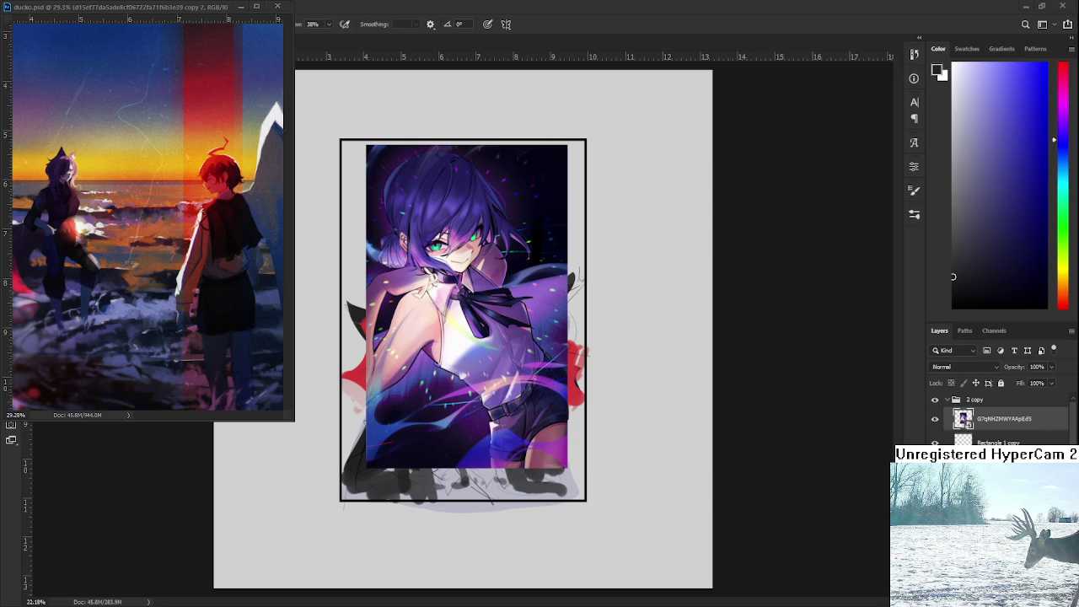
- Zoom in on the placed illustration to inspect the chest and belt area
scroll(441, 379, "up", 5)
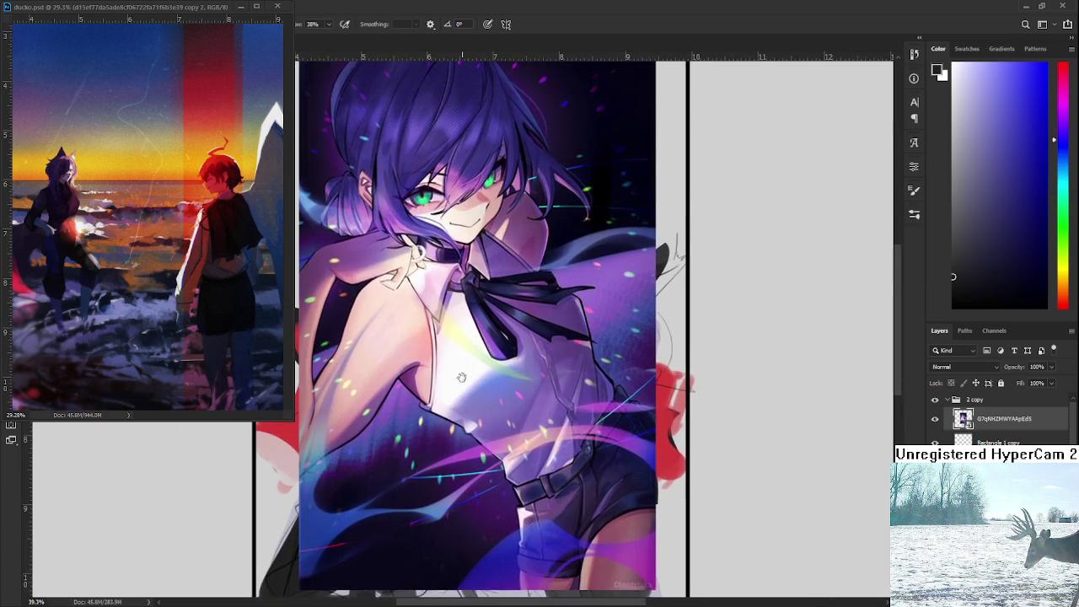
scroll(464, 390, "down", 1)
scroll(462, 402, "down", 1)
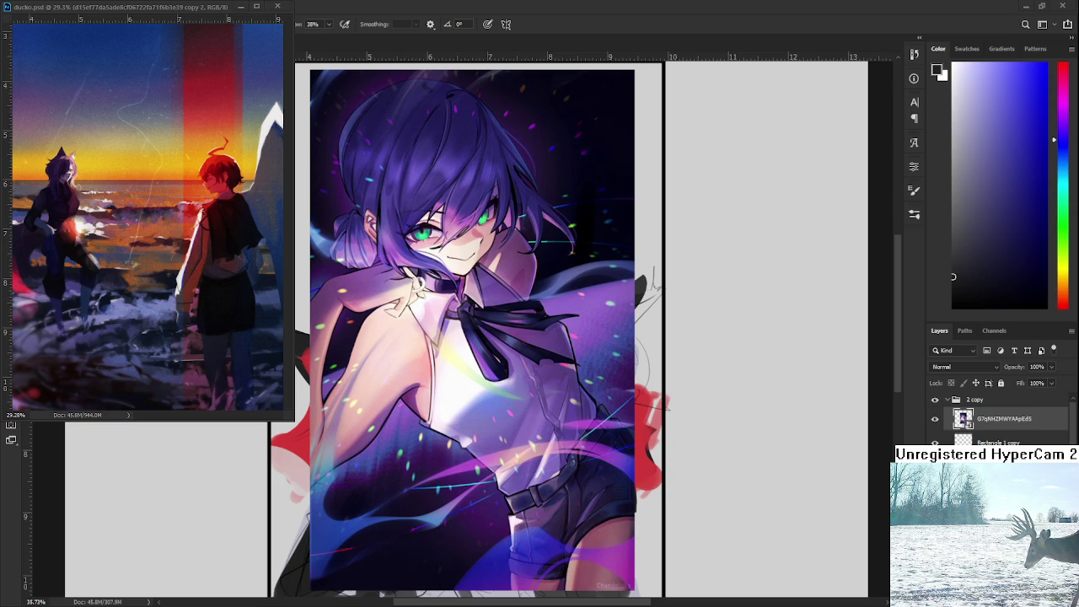
scroll(534, 398, "up", 4)
mouse_move(534, 398)
left_mouse_down()
mouse_move(476, 138)
mouse_move(505, 415)
left_mouse_up()
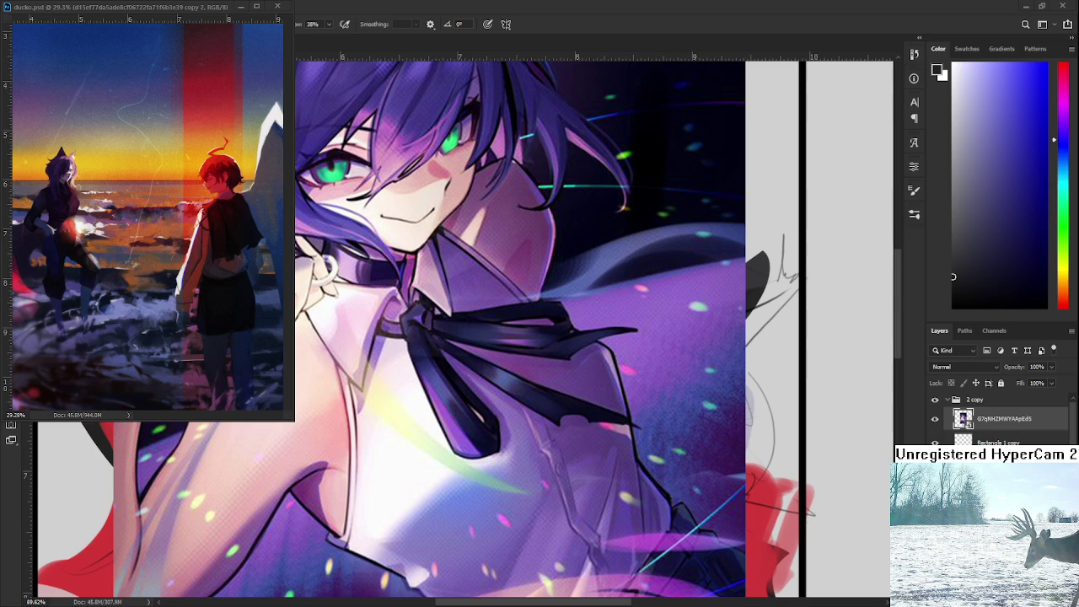
- Delete the placed illustration layer and recentre the crowned figure sketch
scroll(503, 371, "down", 5)
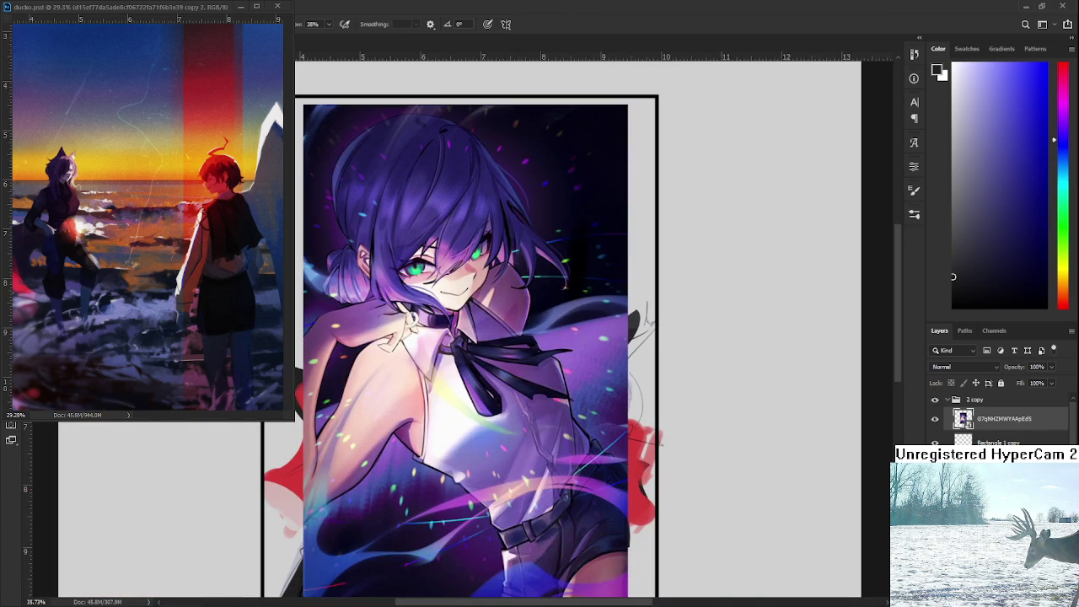
key("Delete")
left_click_drag(511, 484, 544, 396)
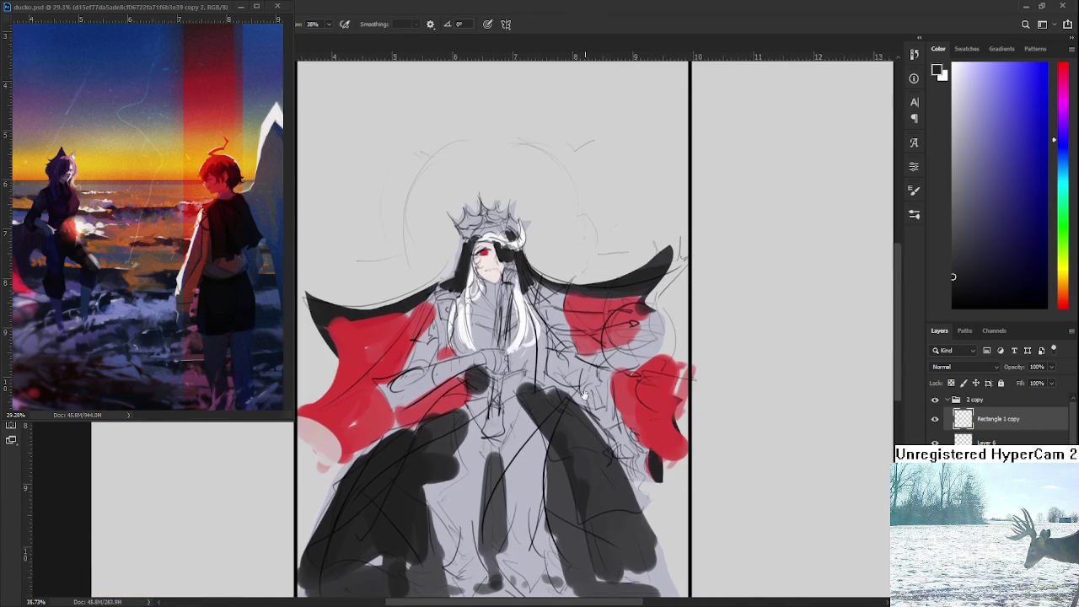
- Shade the bottom of the robe with a dark grey sampled from the drawing
scroll(545, 397, "down", 2)
scroll(523, 405, "up", 2)
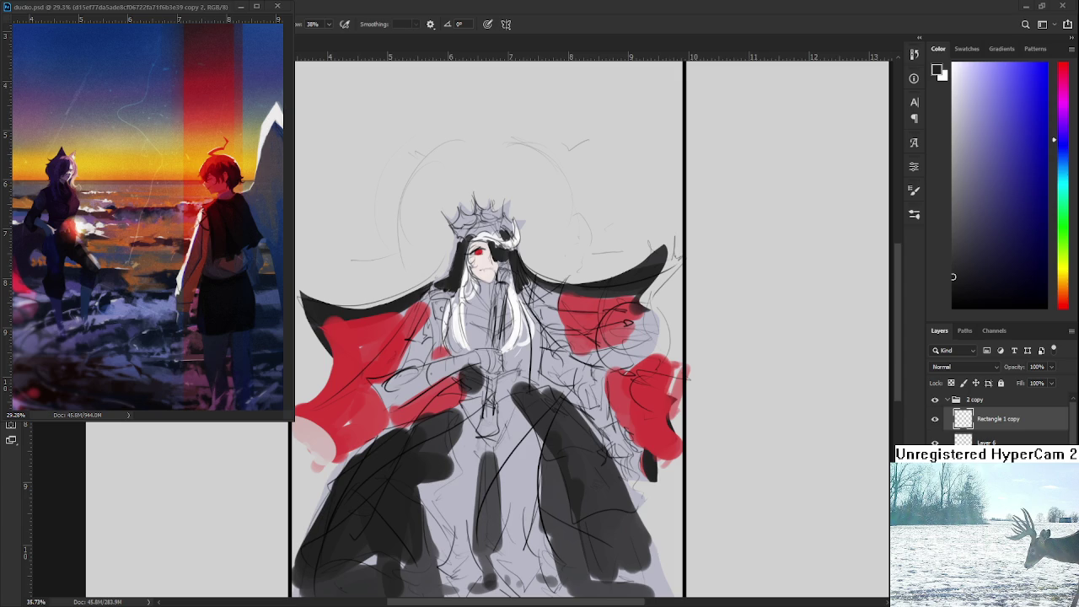
scroll(548, 426, "down", 2)
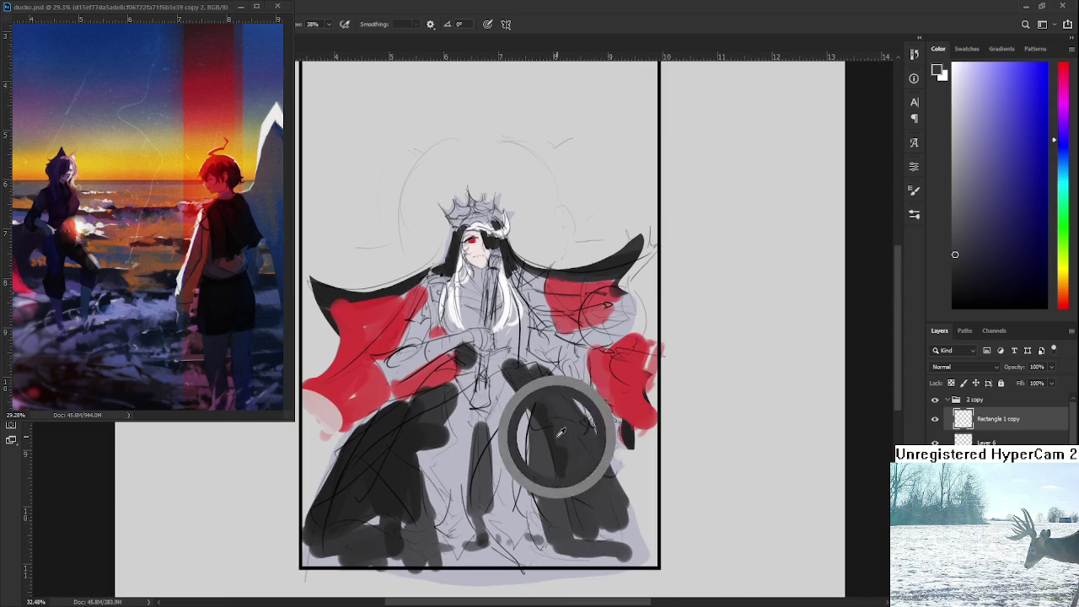
left_click_drag(469, 544, 477, 553)
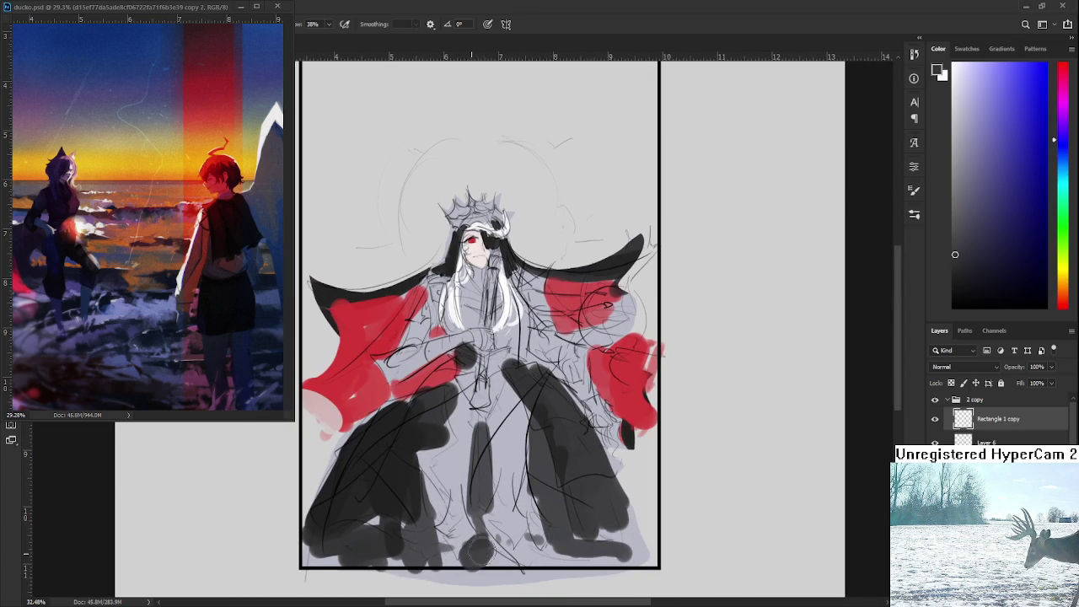
left_click(429, 534, "alt")
left_click(496, 519, "alt")
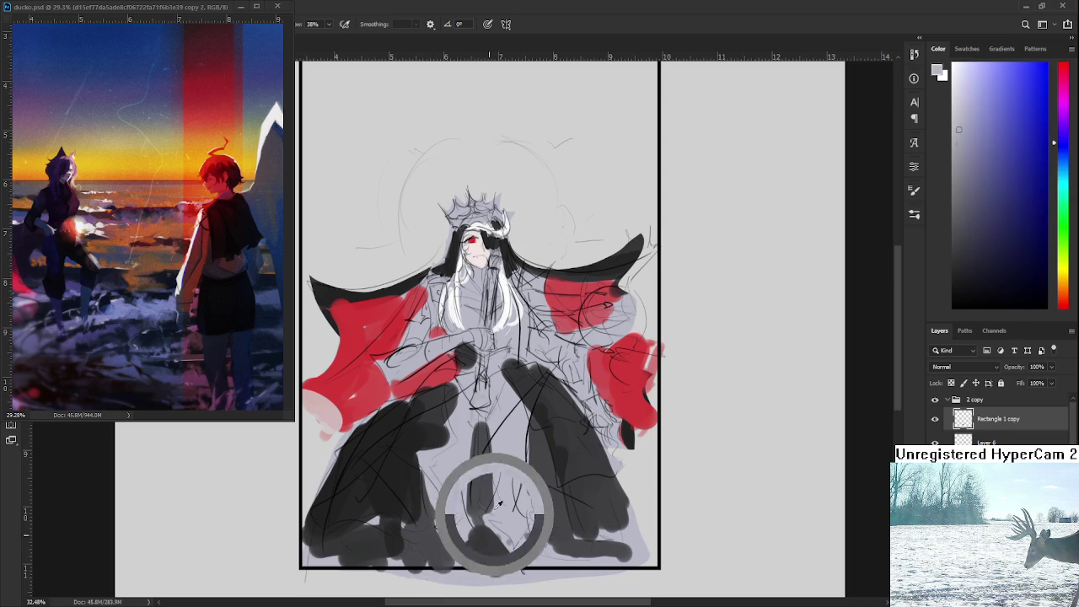
left_click_drag(543, 553, 622, 533)
- Paint dark grey over the robe centre, the hands and across the chest
scroll(622, 533, "up", 3)
left_click_drag(542, 443, 520, 412)
left_click(518, 417, "alt")
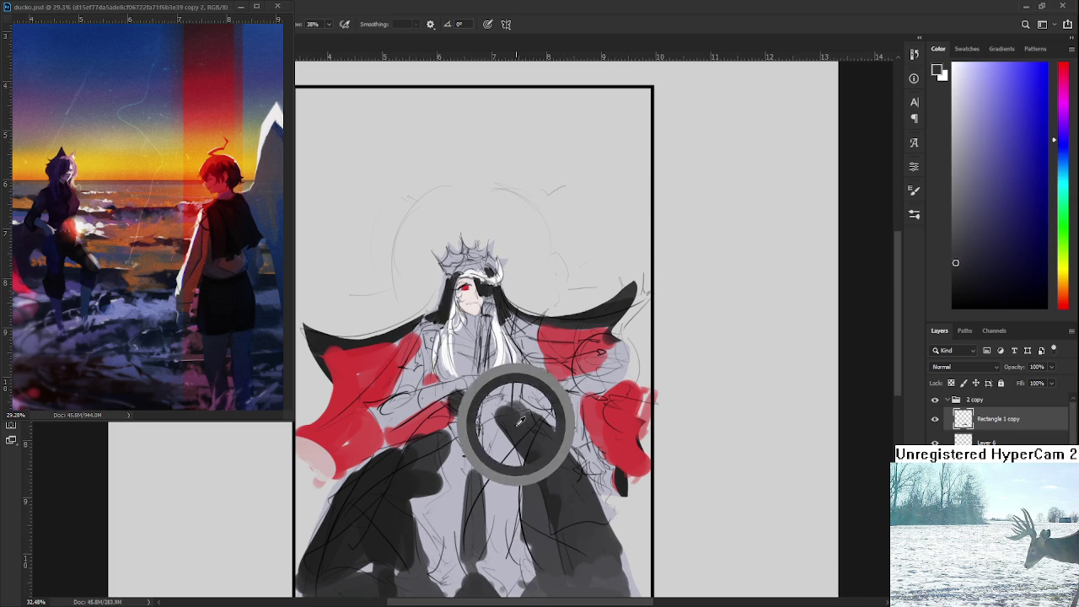
left_click_drag(506, 376, 459, 395)
left_click_drag(453, 358, 474, 372)
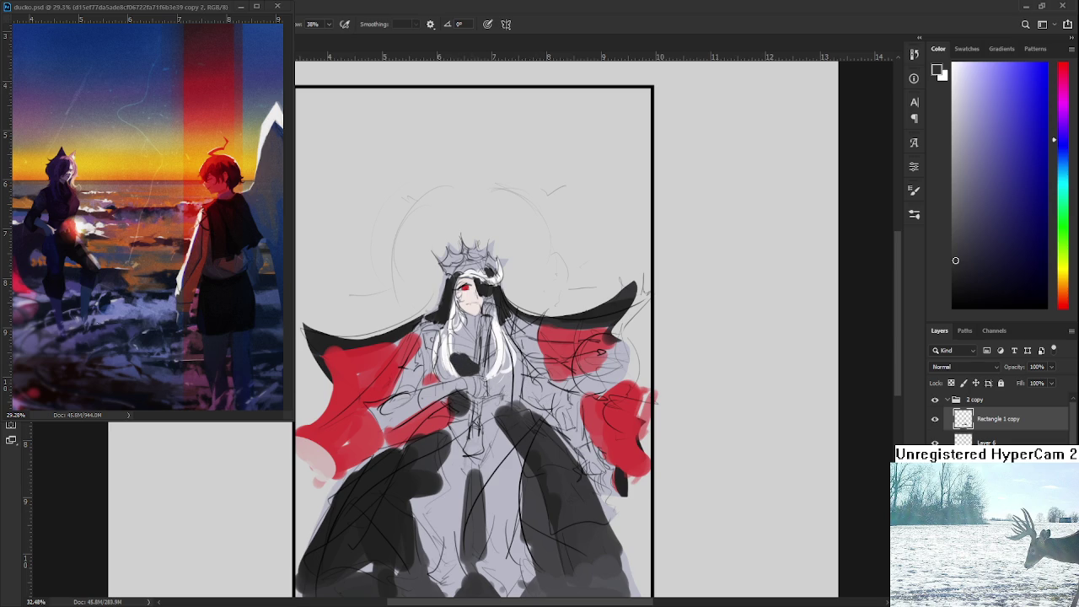
scroll(409, 471, "up", 3)
mouse_move(479, 339)
left_mouse_down()
mouse_move(537, 343)
mouse_move(479, 378)
mouse_move(490, 338)
left_mouse_up()
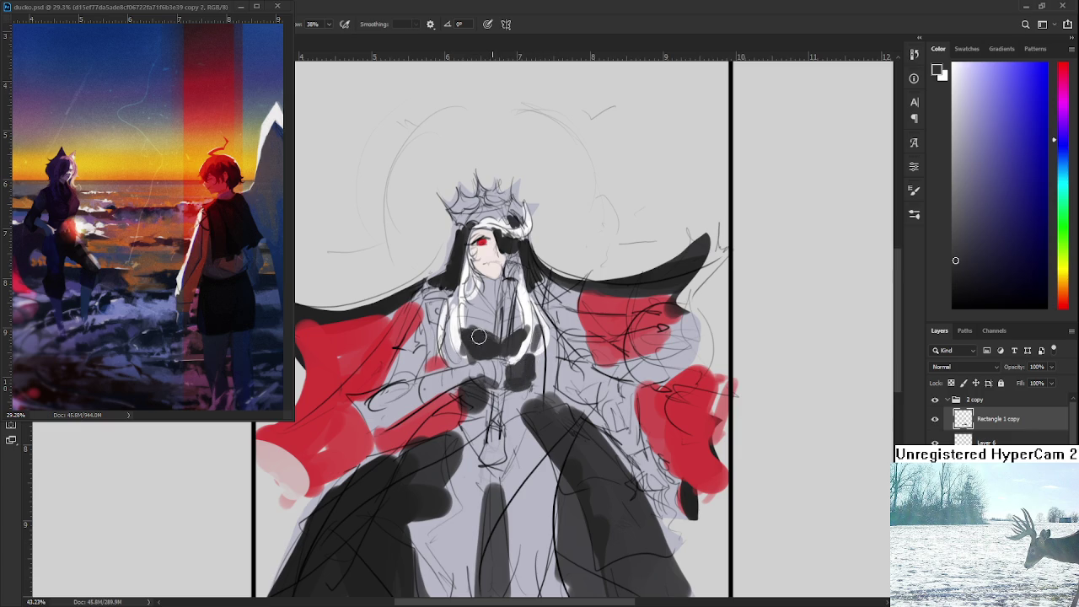
- Paint white over the figure's neck and collar
scroll(490, 338, "up", 1)
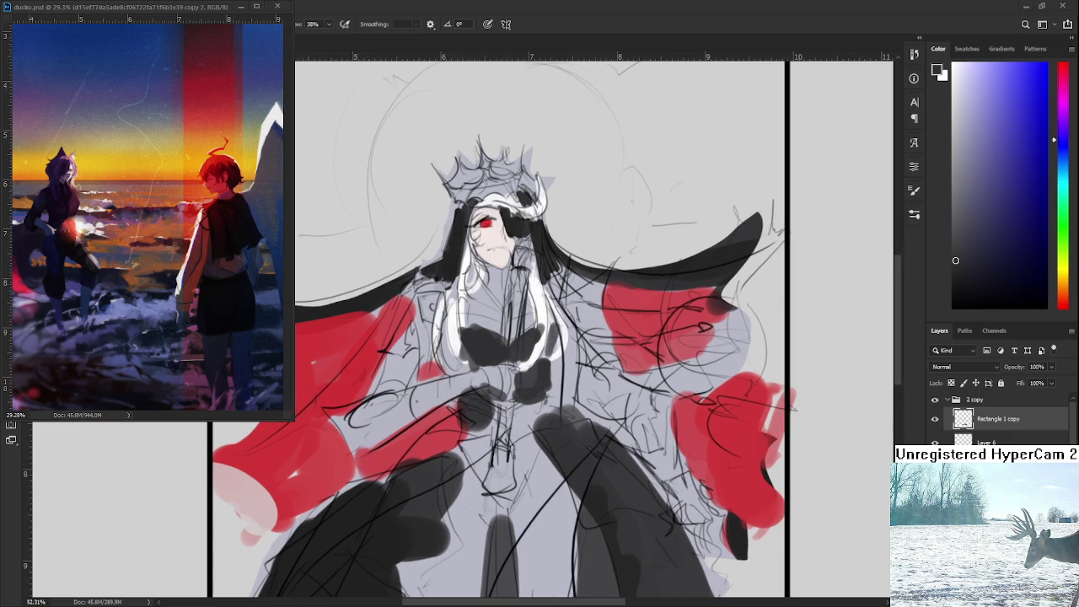
scroll(529, 269, "up", 1)
scroll(530, 268, "up", 1)
key("x")
left_click_drag(469, 292, 486, 312)
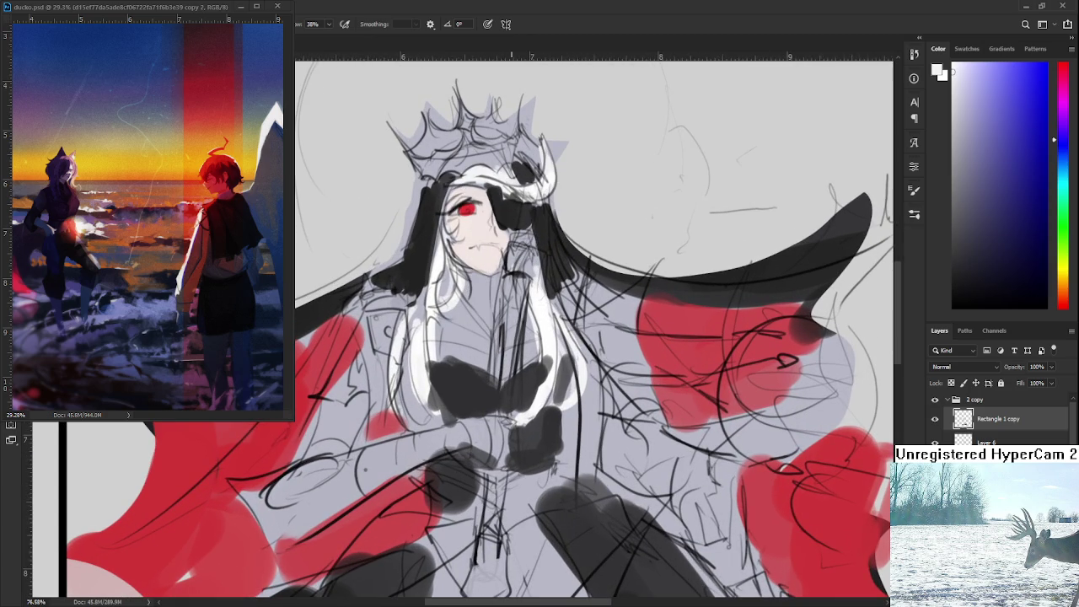
scroll(498, 310, "down", 2)
scroll(522, 310, "down", 1)
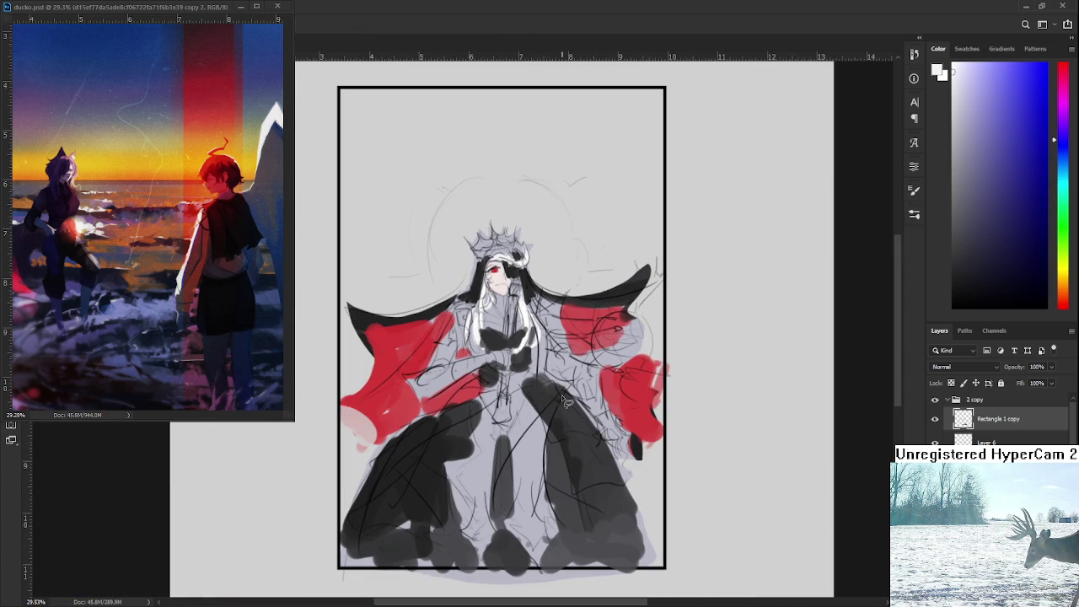
- Copy the lassoed upper body to a new layer below Rectangle 1 copy
left_click_drag(419, 478, 569, 413)
key("ctrl+t")
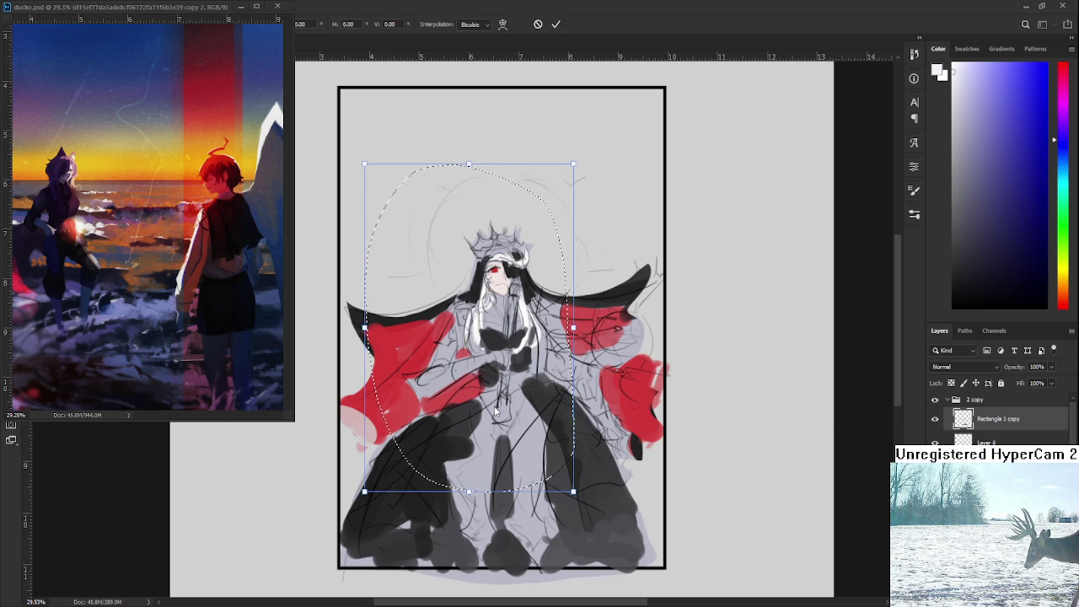
key("Return")
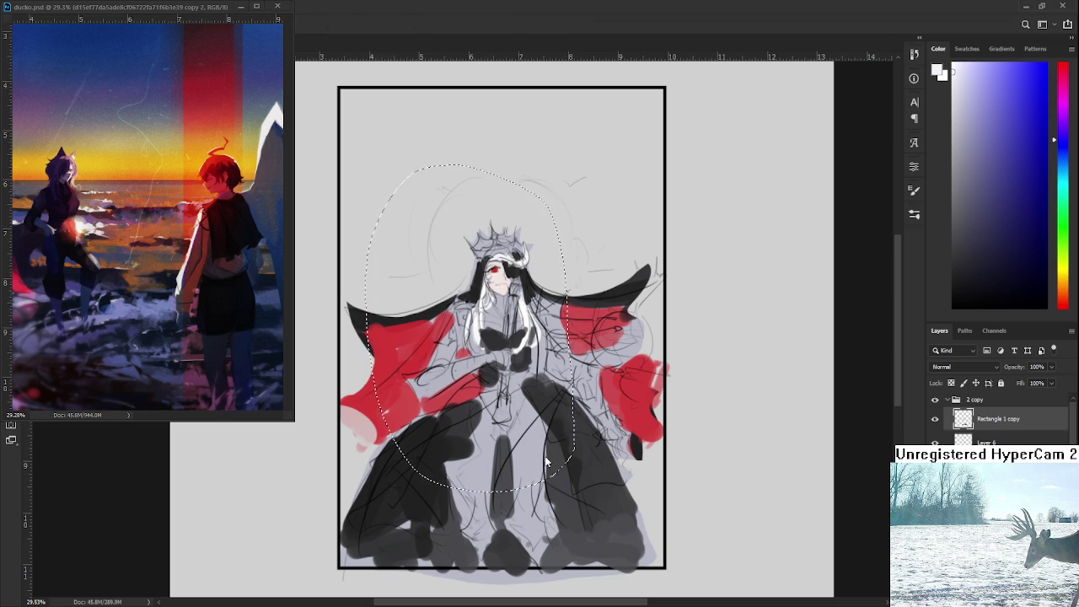
key("ctrl+j")
key("ctrl+bracketleft")
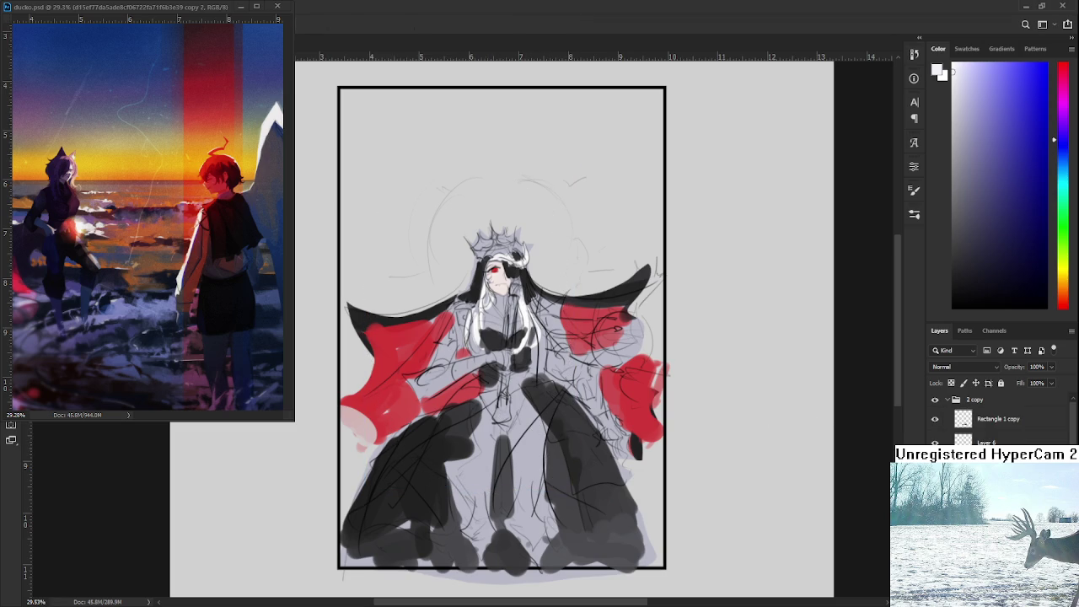
- Lighten the chest with a pale colour sampled from the face
scroll(499, 333, "up", 5)
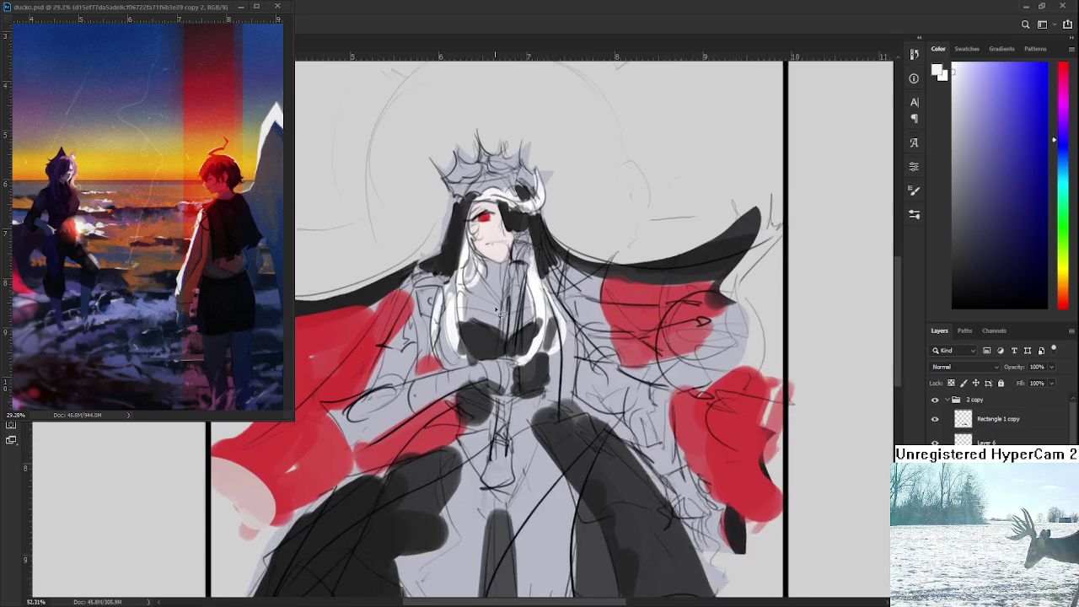
scroll(499, 313, "up", 2)
left_click_drag(494, 242, 492, 226)
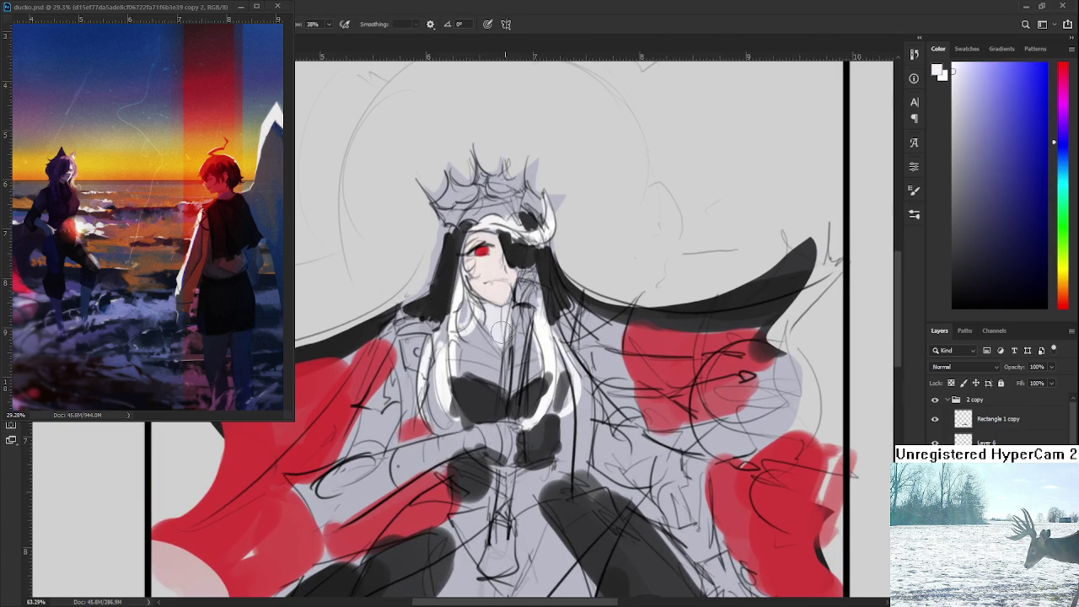
mouse_move(489, 331)
left_mouse_down()
mouse_move(503, 354)
mouse_move(518, 345)
left_mouse_up()
- Extend the cape's red over the figure's right sleeve
scroll(521, 337, "down", 1)
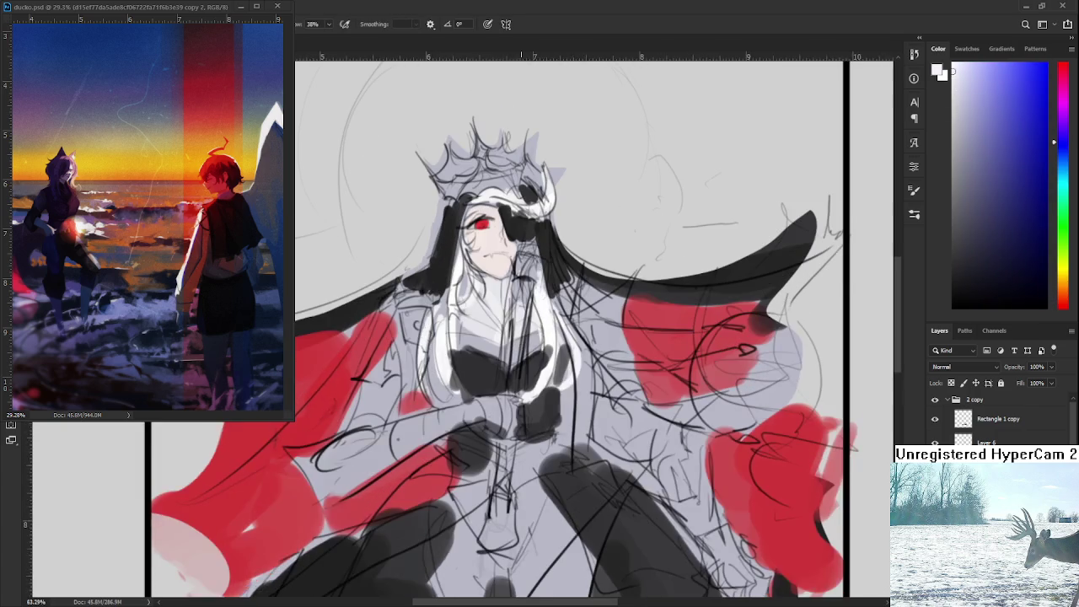
scroll(535, 313, "down", 4)
scroll(535, 314, "up", 2)
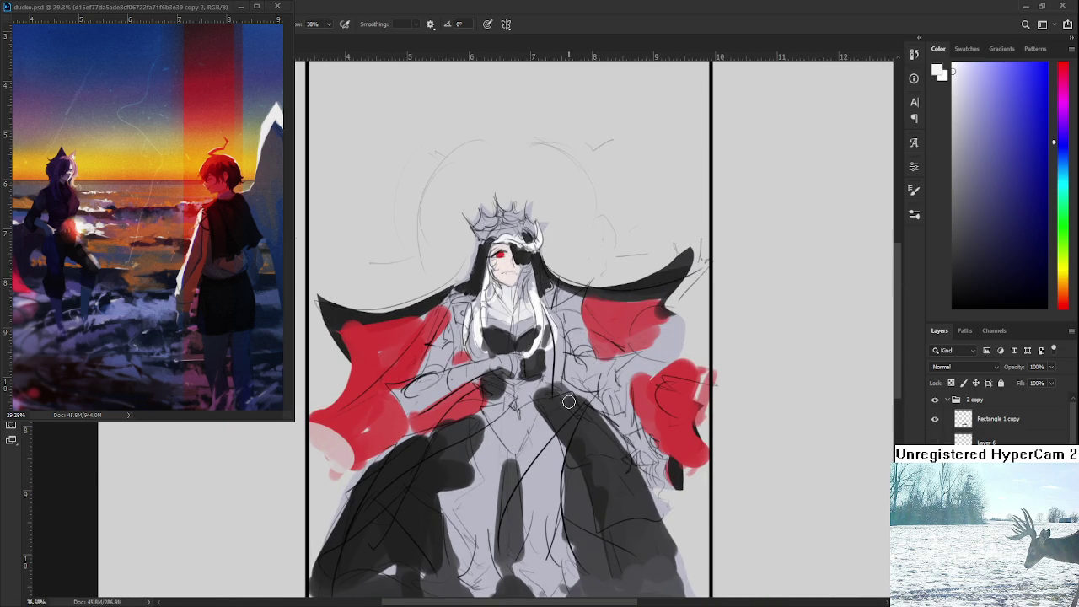
scroll(525, 324, "down", 1)
scroll(525, 325, "up", 2)
scroll(523, 329, "down", 2)
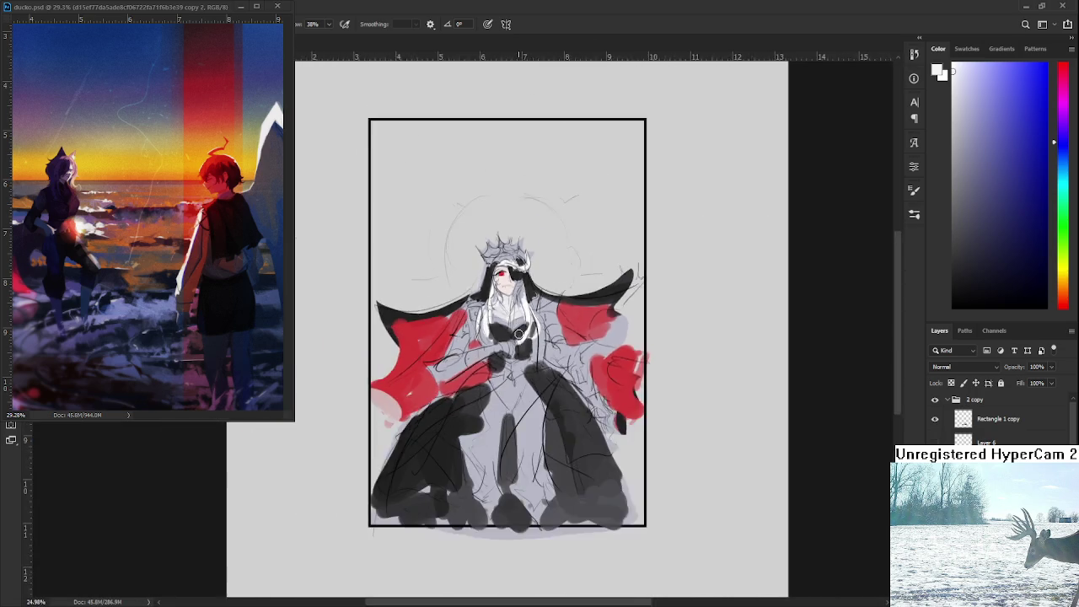
scroll(518, 334, "down", 2)
scroll(519, 334, "up", 2)
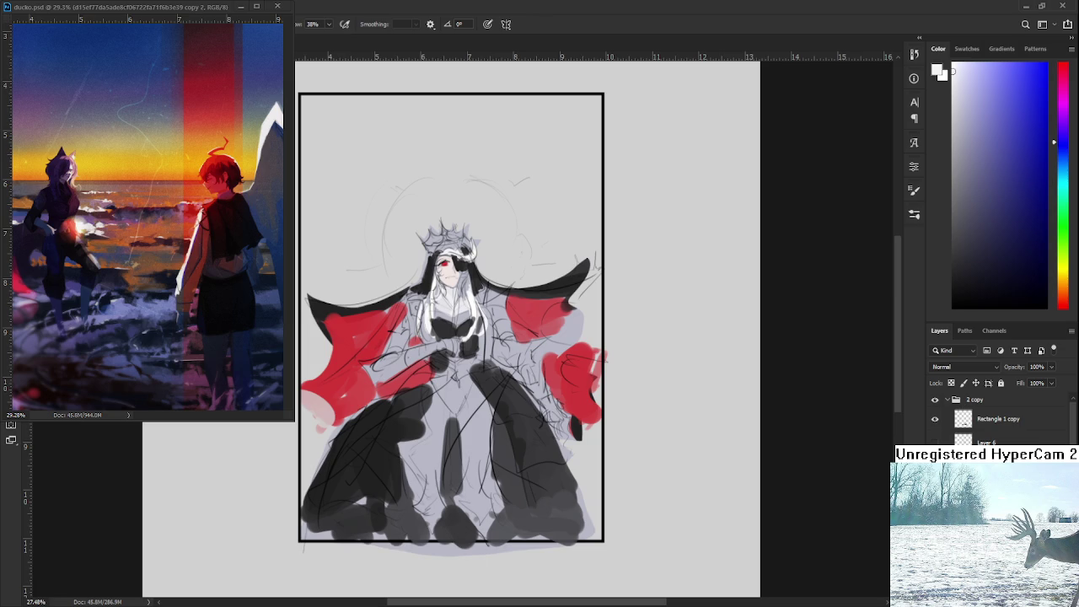
left_click(556, 310, "alt")
mouse_move(554, 350)
left_mouse_down()
mouse_move(544, 363)
mouse_move(574, 325)
mouse_move(597, 346)
left_mouse_up()
- Cover the skirt's dark centre line with light grey and save the painting
left_click(447, 421, "alt")
left_click_drag(446, 413, 446, 472)
mouse_move(462, 419)
left_mouse_down()
mouse_move(466, 481)
mouse_move(473, 457)
left_mouse_up()
key("ctrl+s")
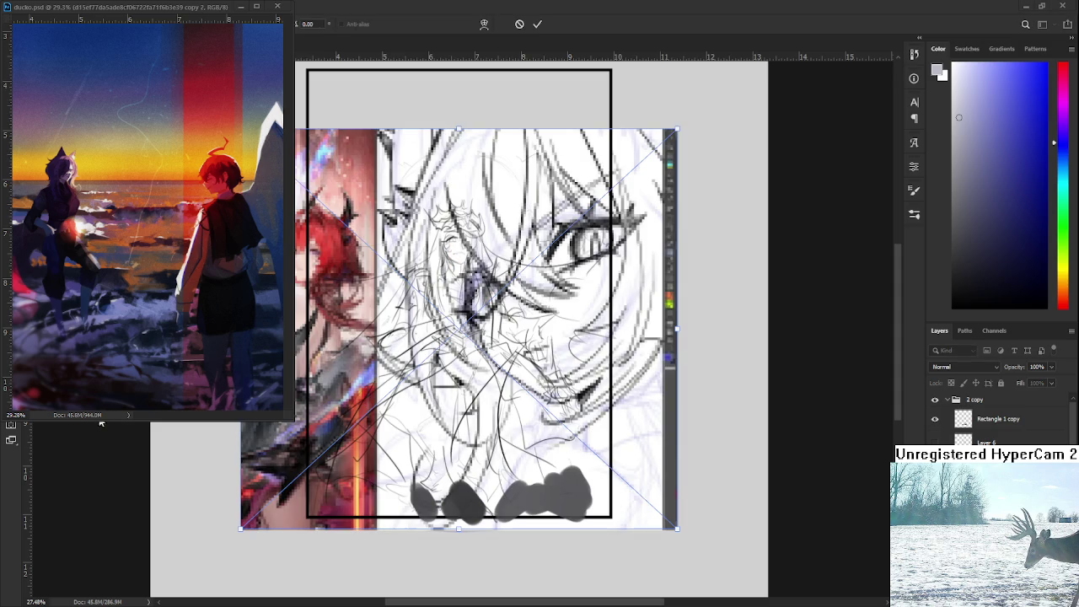
key("Return")
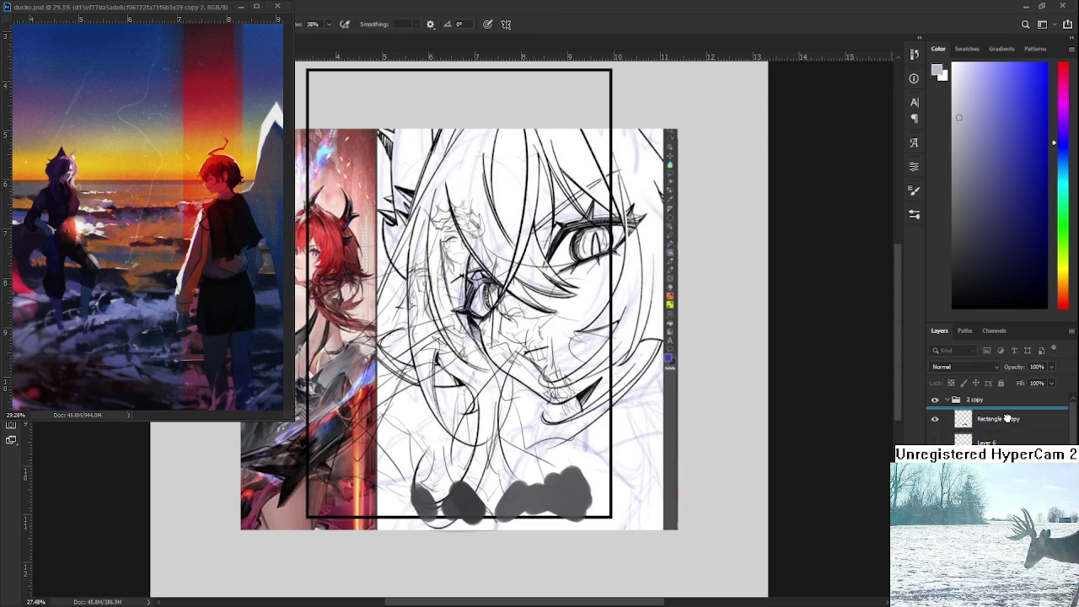
left_click_drag(500, 348, 468, 364)
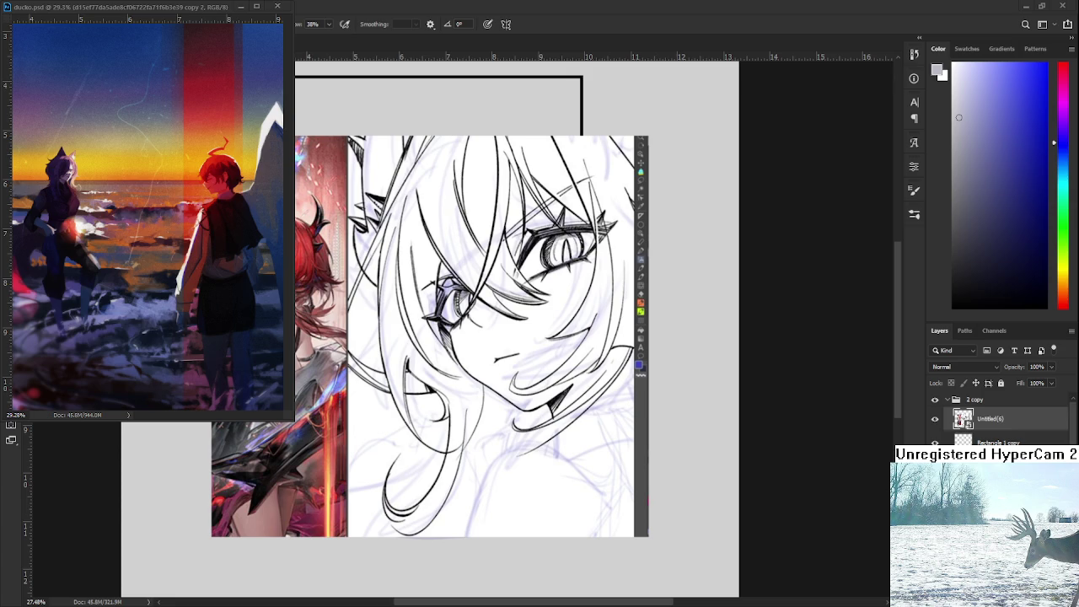
scroll(466, 356, "down", 2)
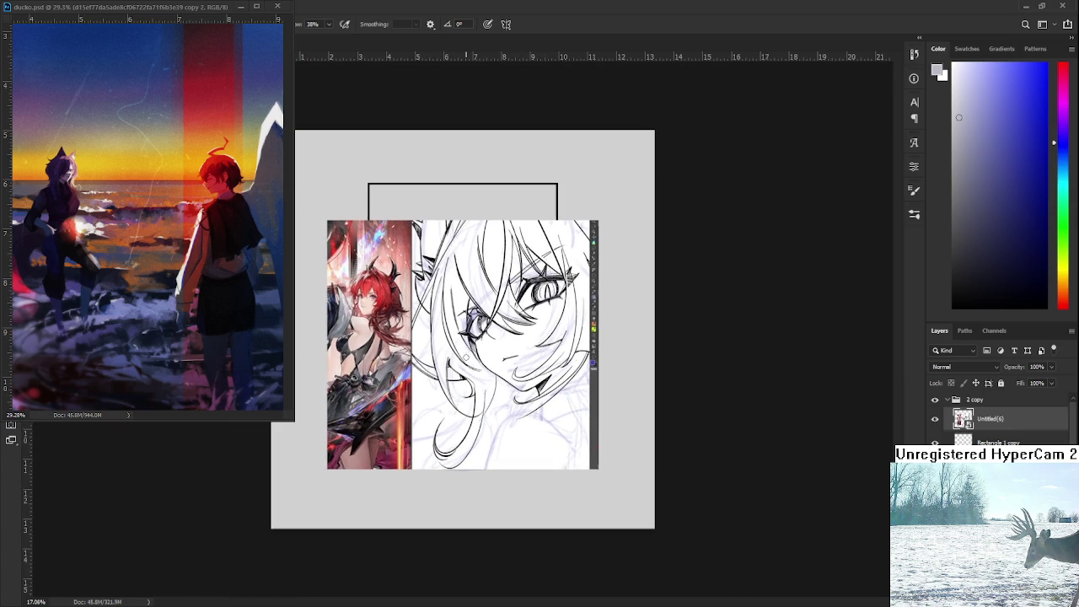
scroll(466, 356, "up", 1)
scroll(466, 356, "up", 1)
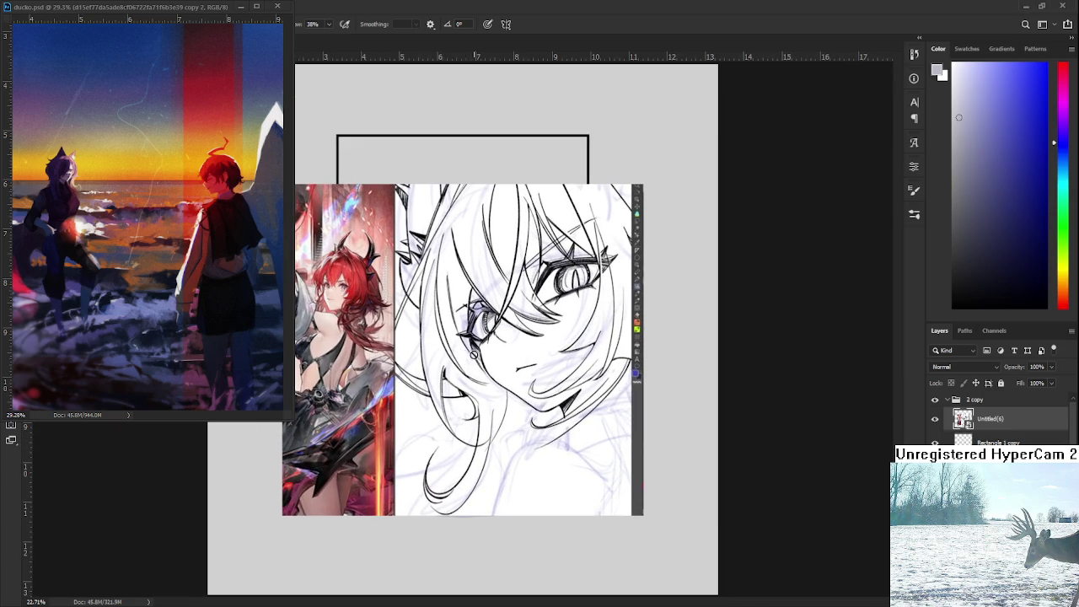
scroll(466, 356, "up", 1)
scroll(481, 357, "down", 2)
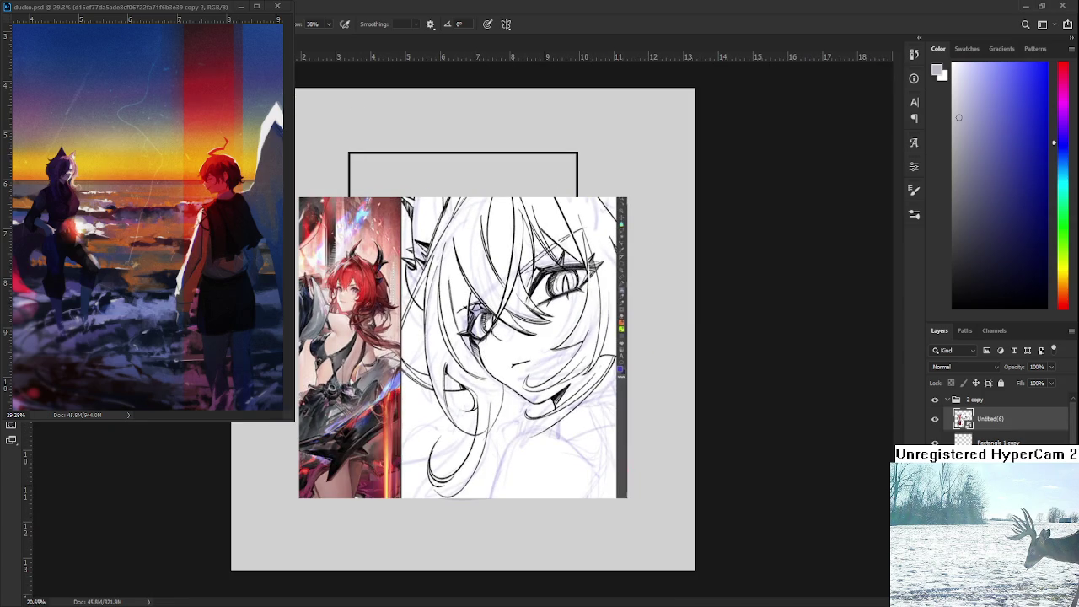
key("Delete")
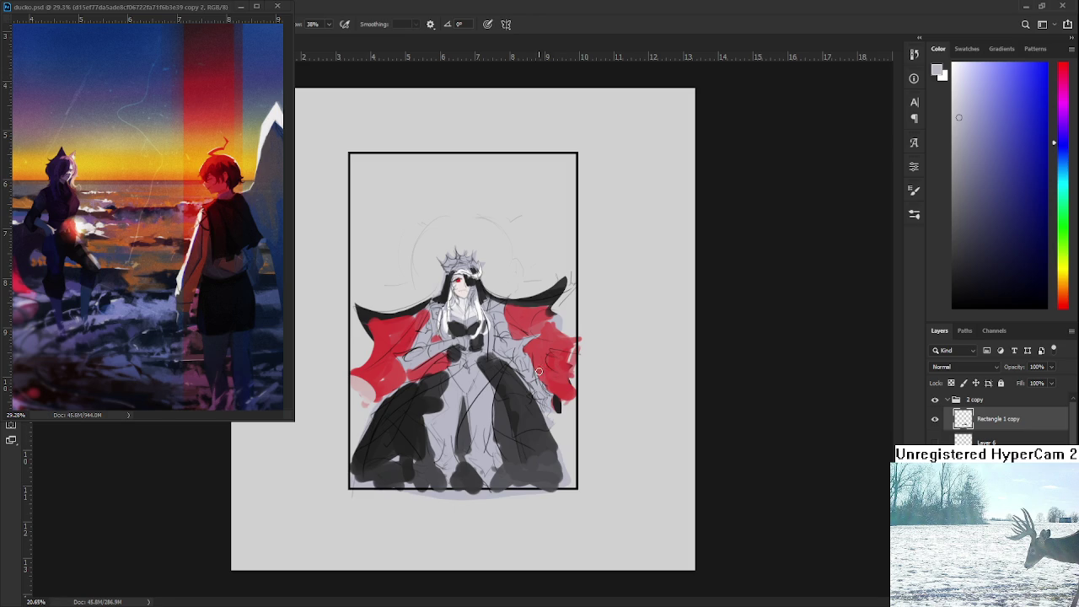
- Pick a gold shade from an orange hue in the Color panel
scroll(452, 429, "up", 3)
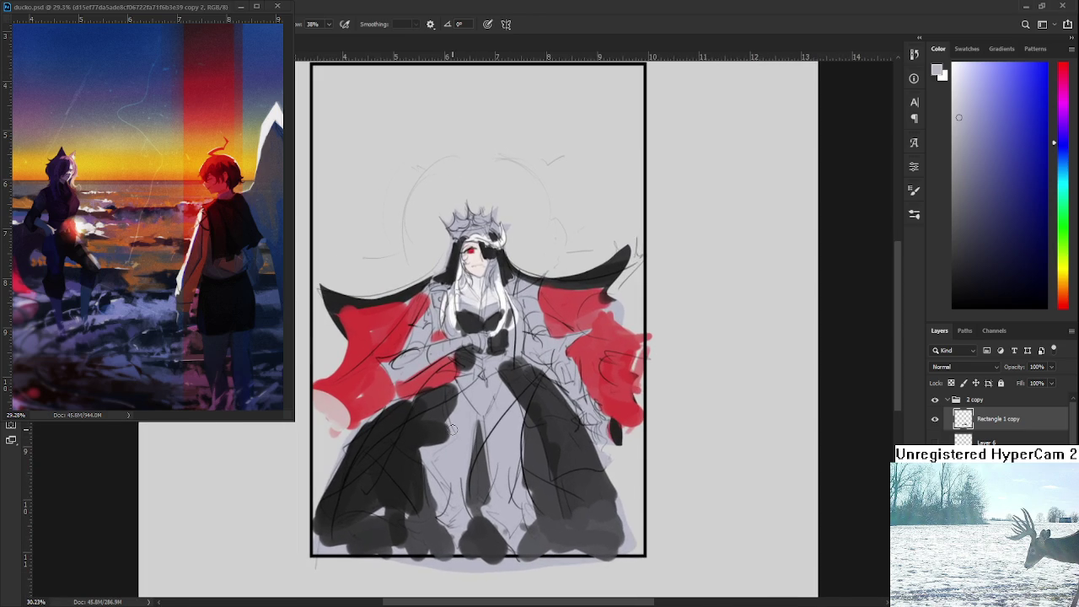
scroll(452, 429, "down", 1)
scroll(456, 439, "up", 2)
scroll(469, 473, "up", 1)
scroll(469, 473, "down", 1)
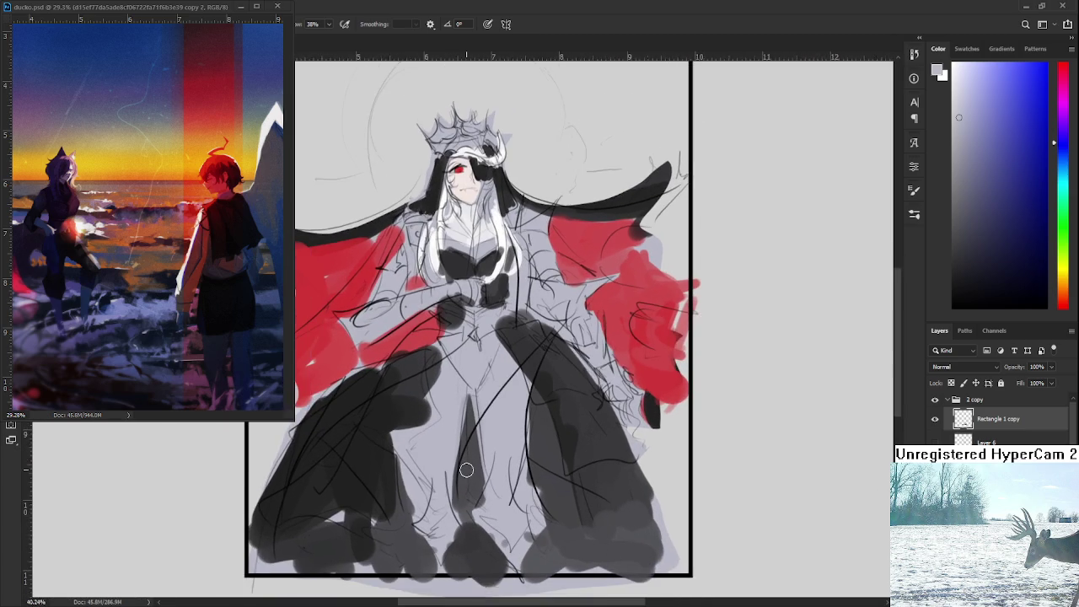
scroll(469, 473, "down", 1)
scroll(457, 373, "up", 2)
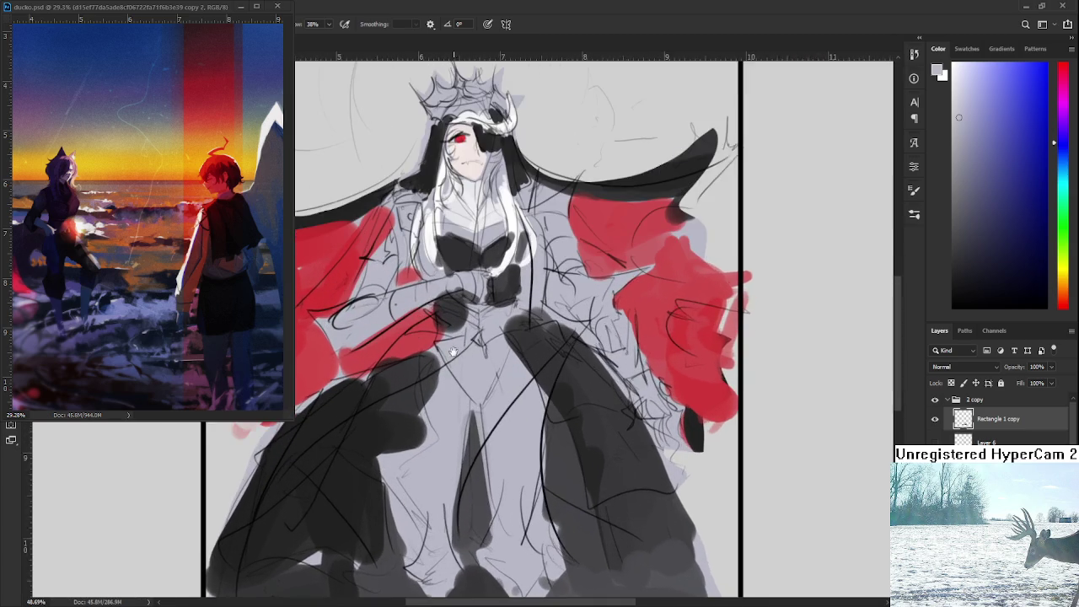
scroll(457, 374, "down", 1)
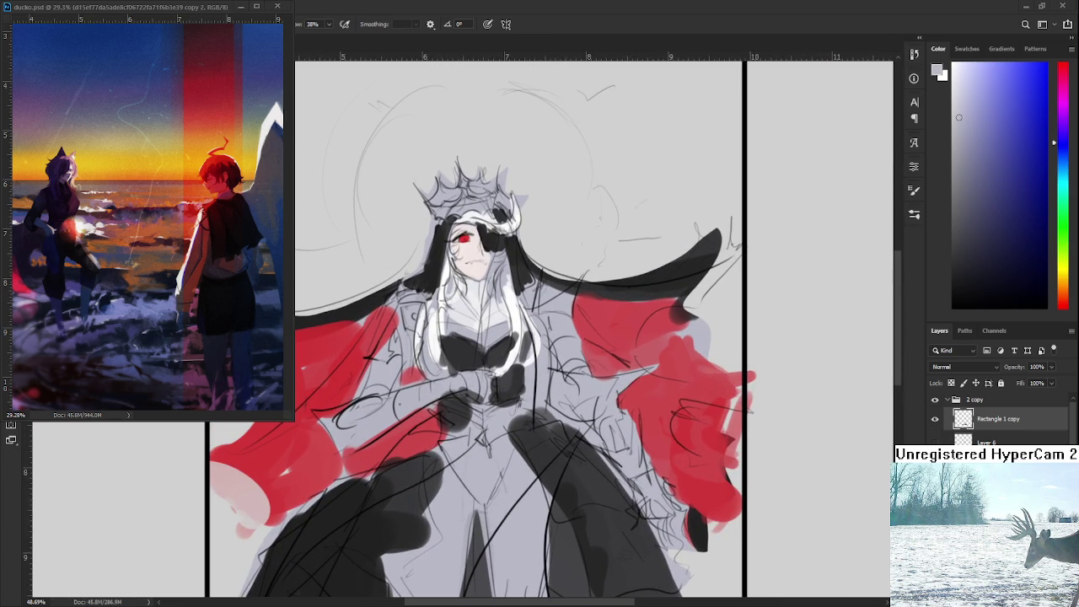
scroll(430, 278, "up", 1)
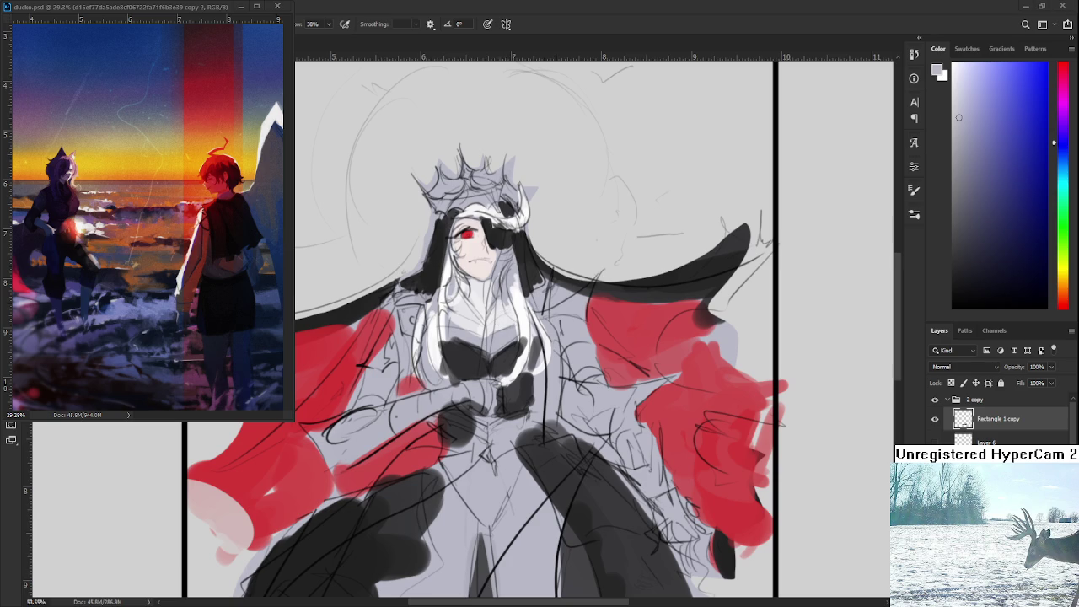
left_click_drag(512, 297, 543, 312)
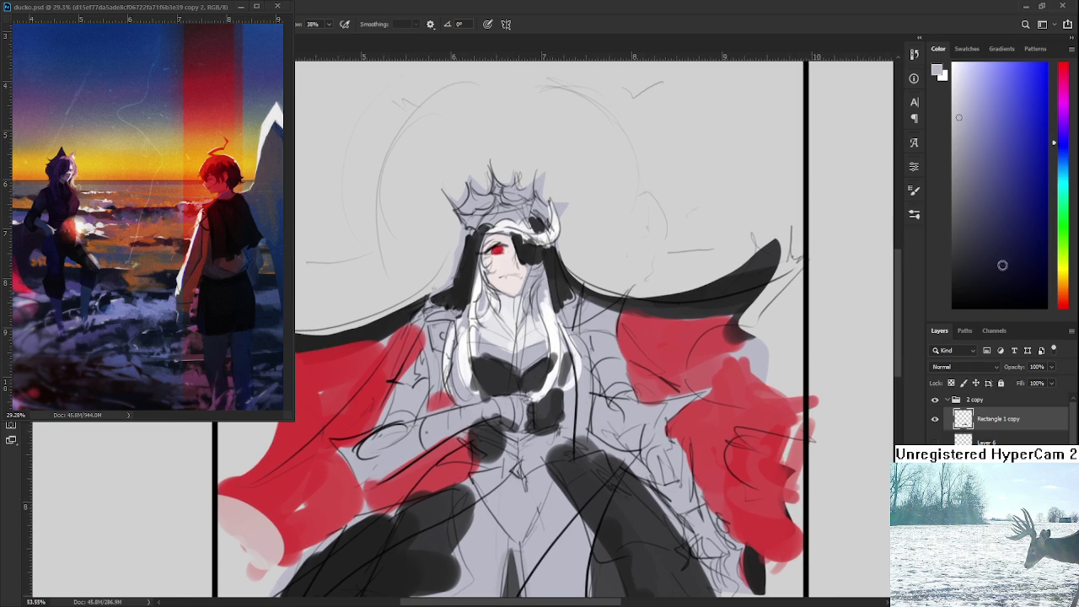
left_click(1064, 283)
left_click(1014, 140)
- Paint the crown gold, redoing the first stroke over its base and top
mouse_move(488, 199)
left_mouse_down()
mouse_move(506, 218)
mouse_move(533, 219)
left_mouse_up()
scroll(443, 217, "up", 3)
key("ctrl+z")
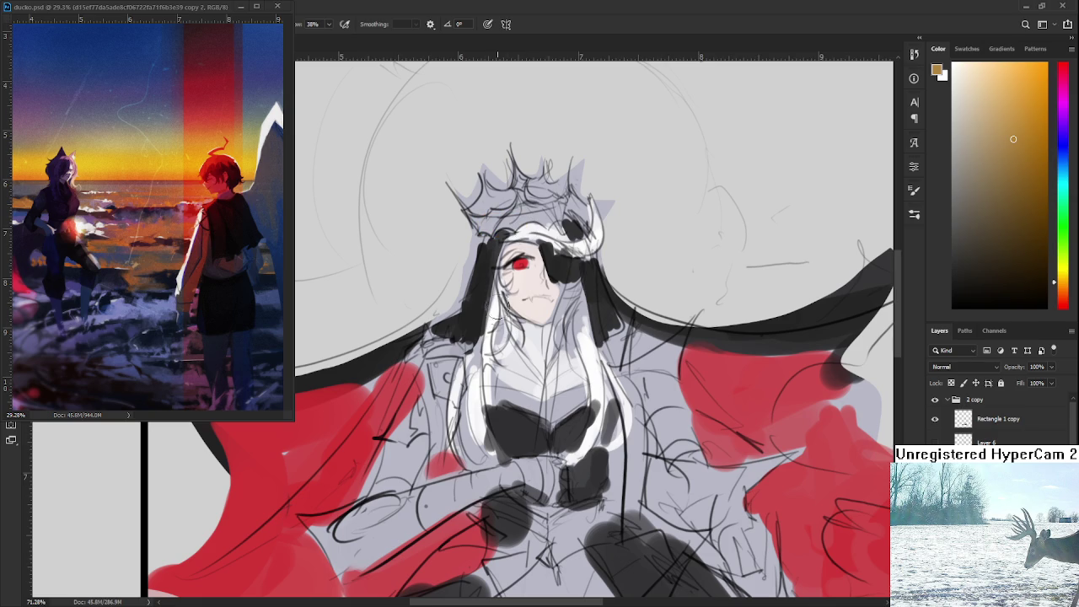
mouse_move(482, 221)
left_mouse_down()
mouse_move(546, 218)
mouse_move(488, 208)
mouse_move(487, 194)
mouse_move(523, 190)
mouse_move(557, 220)
mouse_move(531, 185)
mouse_move(572, 181)
mouse_move(561, 216)
left_mouse_up()
left_click_drag(487, 297, 528, 228)
- Paint gold pauldrons on the left and right shoulders
scroll(569, 232, "down", 3)
mouse_move(506, 278)
left_mouse_down()
mouse_move(526, 302)
mouse_move(493, 258)
mouse_move(522, 268)
mouse_move(472, 271)
mouse_move(474, 287)
mouse_move(438, 295)
mouse_move(438, 308)
left_mouse_up()
key("e")
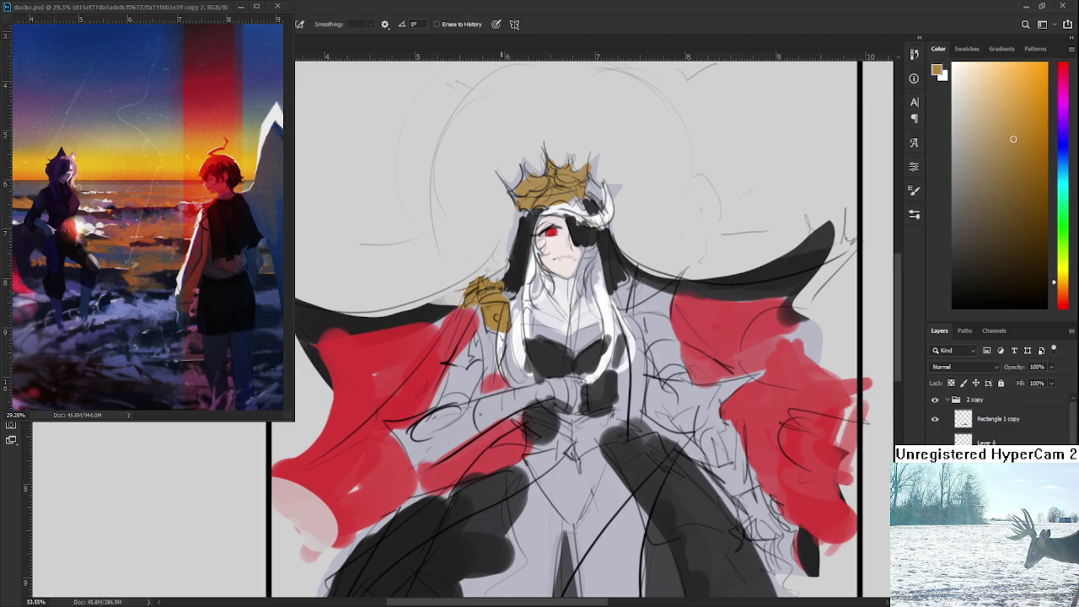
mouse_move(613, 263)
left_mouse_down()
mouse_move(512, 297)
mouse_move(497, 270)
mouse_move(499, 291)
mouse_move(516, 304)
mouse_move(501, 329)
mouse_move(490, 273)
left_mouse_up()
key("b")
left_click_drag(540, 310, 498, 272)
mouse_move(497, 206)
left_mouse_down()
mouse_move(512, 236)
mouse_move(541, 247)
left_mouse_up()
mouse_move(563, 290)
left_mouse_down()
mouse_move(576, 310)
mouse_move(553, 285)
left_mouse_up()
- Resample the shoulder gold and zoom out until the whole canvas fits
key("e")
key("b")
left_click(549, 289, "alt")
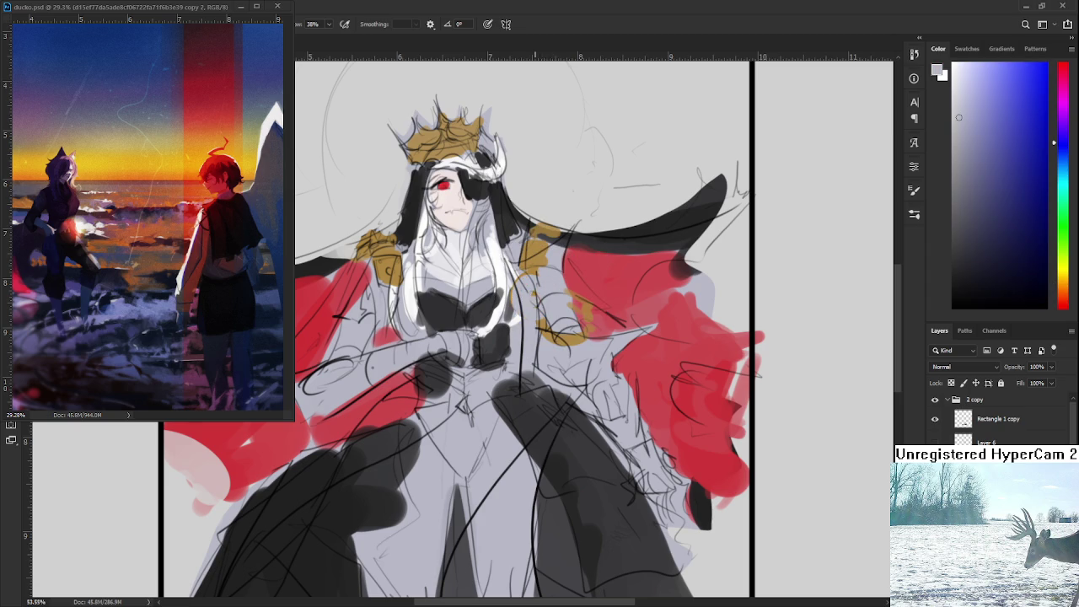
left_click(542, 286, "alt")
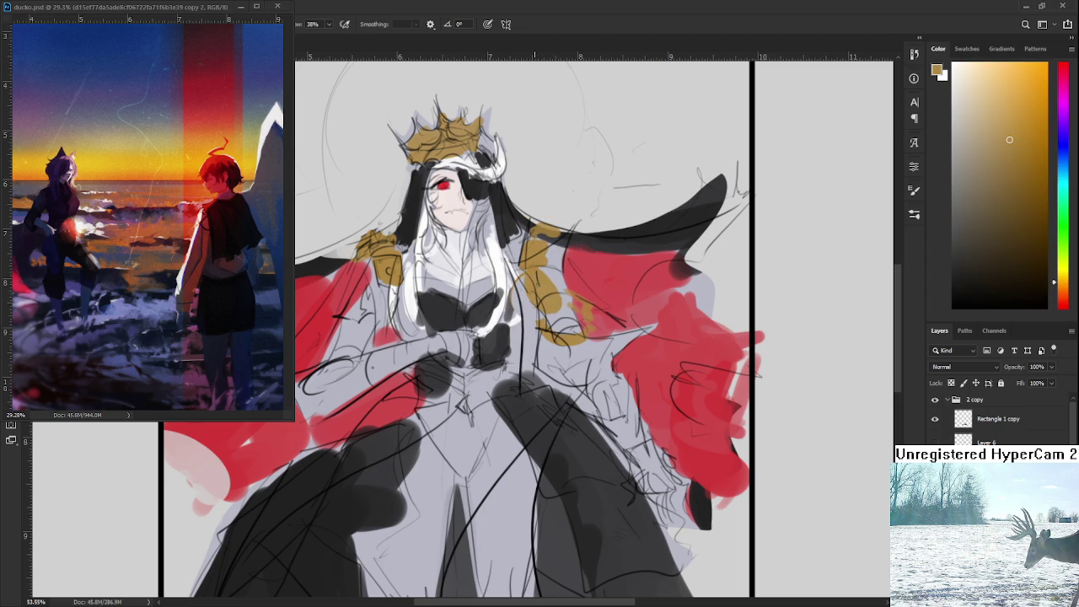
key("ctrl+minus")
key("ctrl+minus")
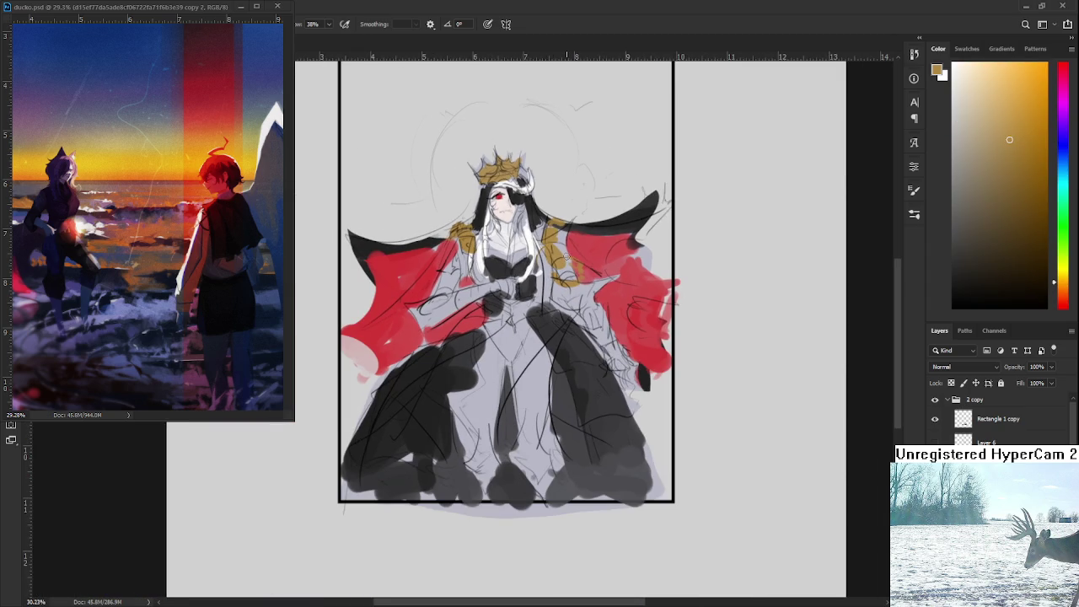
key("ctrl+minus")
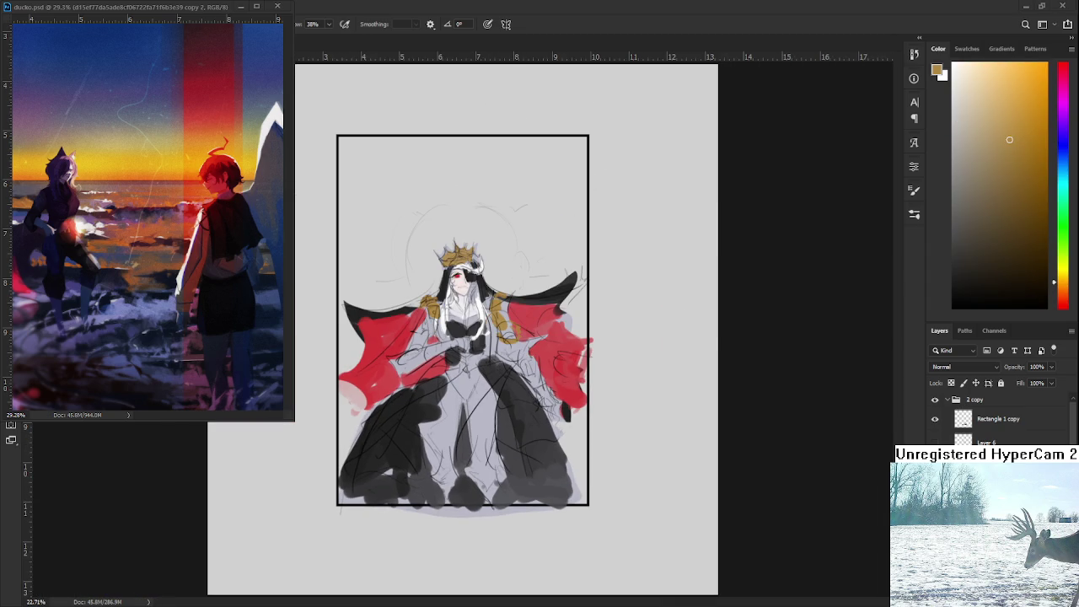
- Paint sampled dark grey across the waist, covering the light patch on its left
scroll(499, 387, "up", 2)
scroll(499, 387, "up", 2)
left_click(494, 396, "alt")
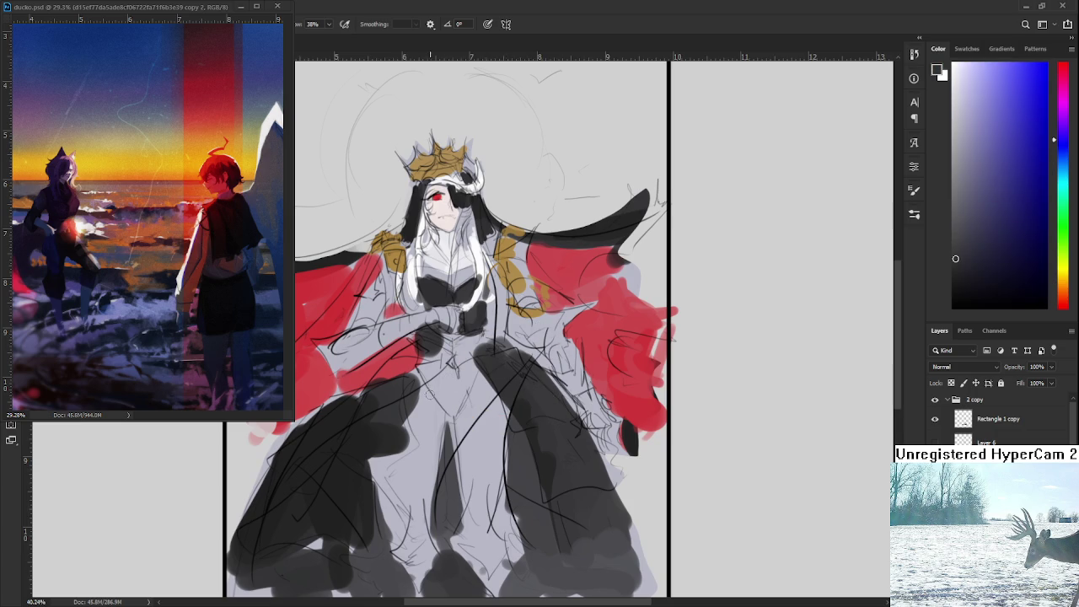
left_click_drag(425, 376, 440, 401)
mouse_move(447, 416)
left_mouse_down()
mouse_move(413, 419)
mouse_move(422, 386)
mouse_move(462, 414)
mouse_move(456, 422)
left_mouse_up()
left_click_drag(483, 386, 487, 414)
mouse_move(481, 371)
left_mouse_down()
mouse_move(489, 412)
mouse_move(410, 422)
mouse_move(405, 431)
left_mouse_up()
mouse_move(424, 386)
left_mouse_down()
mouse_move(409, 409)
mouse_move(411, 369)
left_mouse_up()
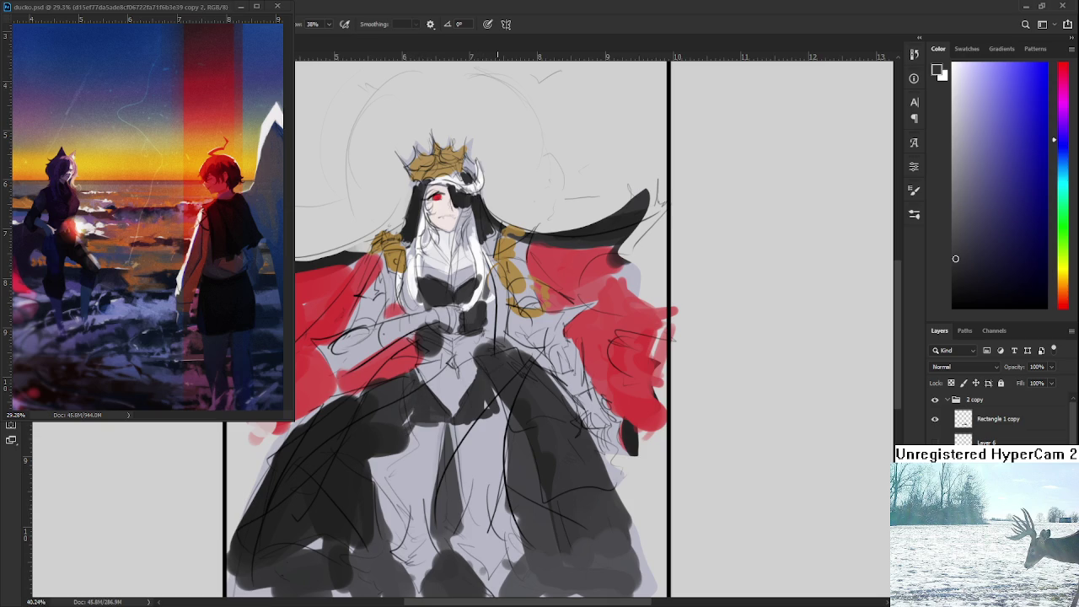
scroll(476, 330, "down", 2)
scroll(479, 326, "down", 2)
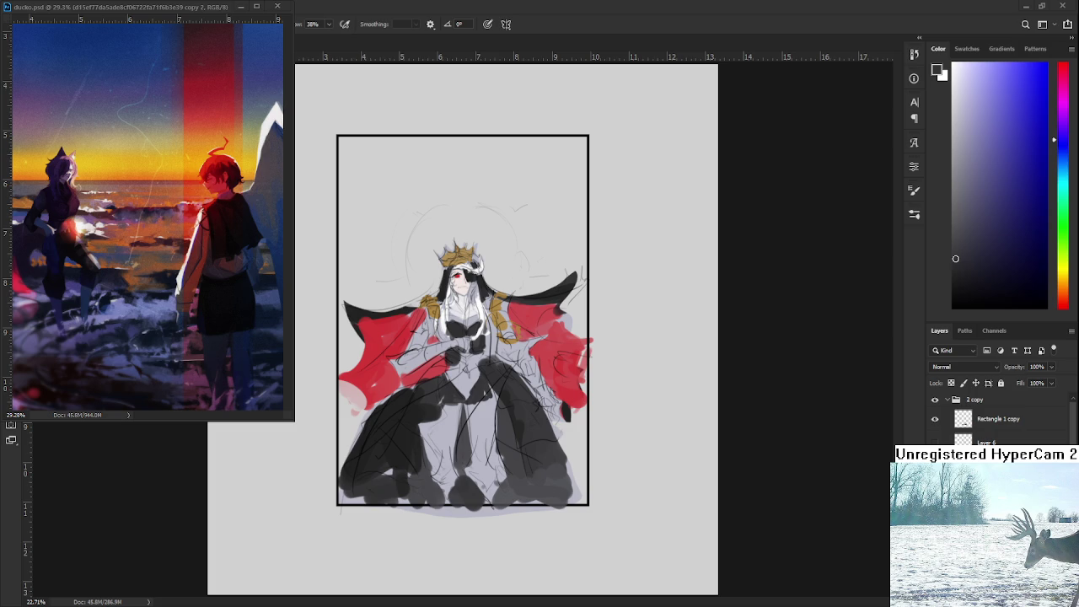
scroll(454, 389, "up", 3)
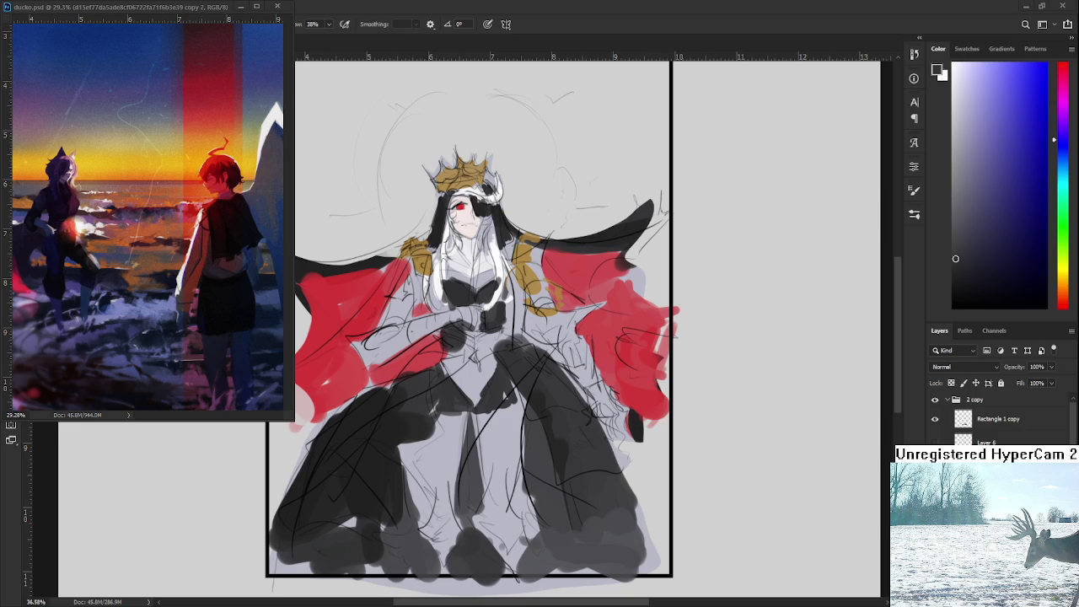
- Darken the robe, white hair edges, waist and central skirt fold with dark grey
left_click(353, 306, "alt")
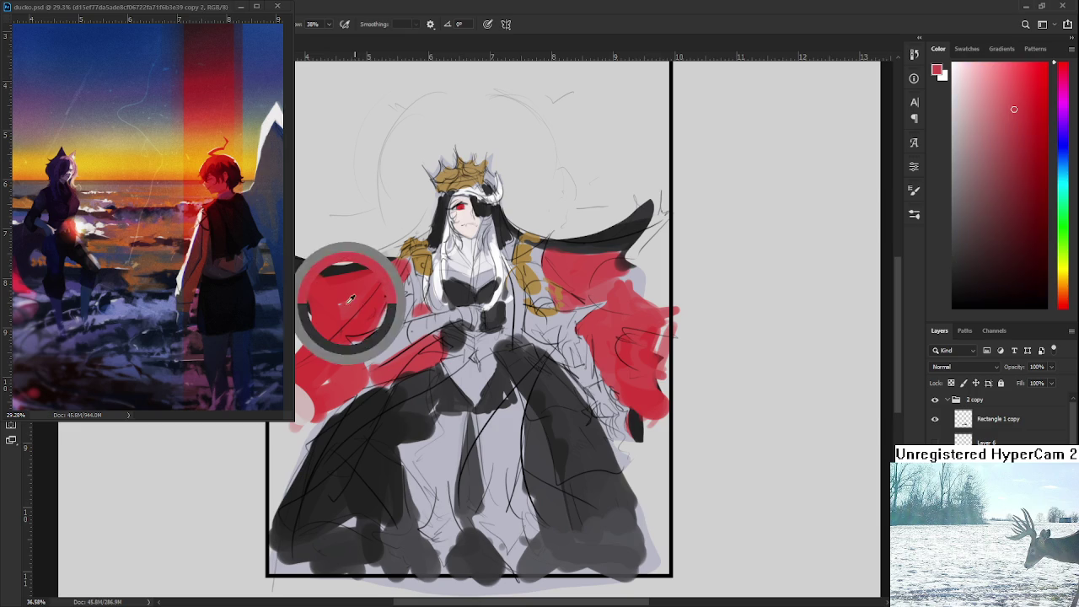
left_click_drag(1016, 127, 1030, 131)
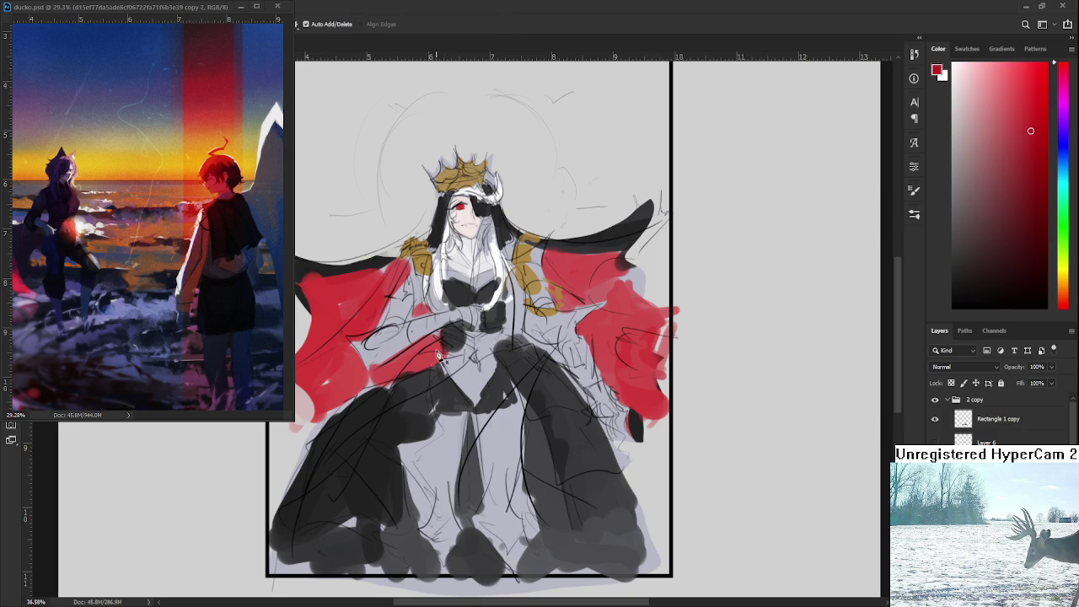
left_click(371, 401, "alt")
mouse_move(371, 402)
left_mouse_down()
mouse_move(435, 331)
mouse_move(432, 253)
left_mouse_up()
left_click_drag(435, 308, 432, 237)
mouse_move(504, 259)
left_mouse_down()
mouse_move(510, 339)
mouse_move(541, 350)
mouse_move(480, 459)
left_mouse_up()
mouse_move(533, 368)
left_mouse_down()
mouse_move(487, 426)
mouse_move(451, 540)
left_mouse_up()
left_click_drag(480, 426, 502, 561)
mouse_move(531, 425)
left_mouse_down()
mouse_move(500, 455)
mouse_move(523, 386)
left_mouse_up()
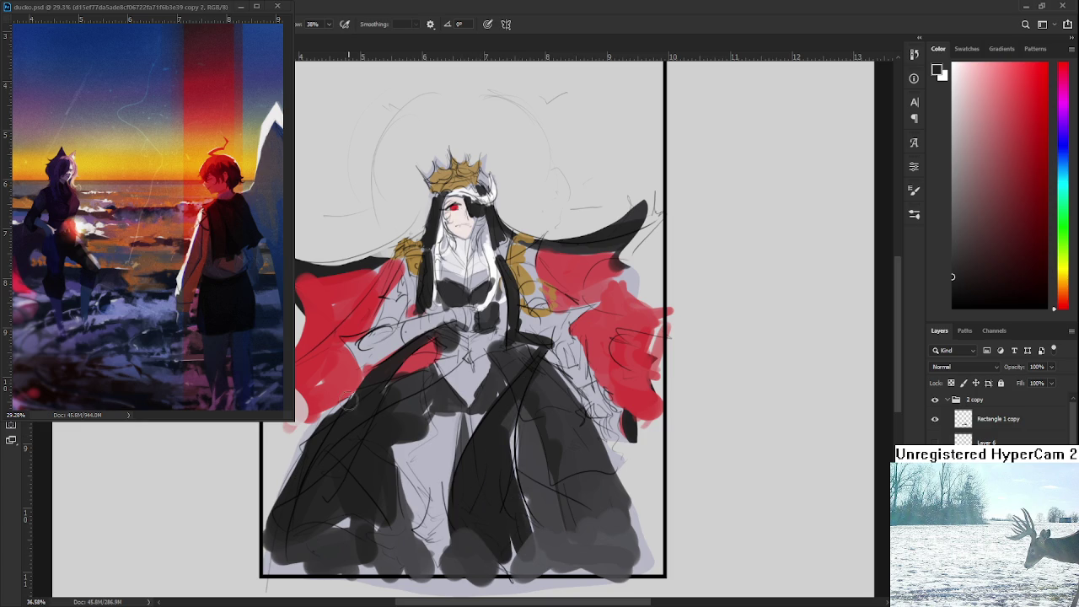
- Add small red strokes near the sleeve using the cape's red
left_click_drag(413, 390, 452, 405)
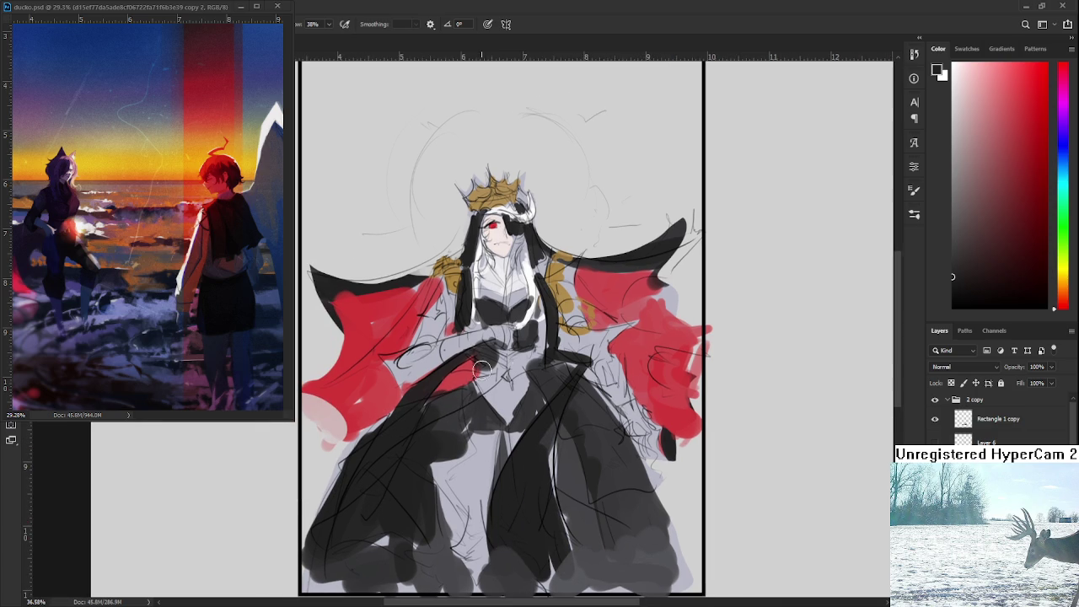
left_click(396, 394, "alt")
left_click_drag(449, 346, 473, 358)
mouse_move(395, 397)
left_mouse_down()
mouse_move(447, 373)
mouse_move(500, 385)
mouse_move(423, 415)
left_mouse_up()
left_click(468, 315, "alt")
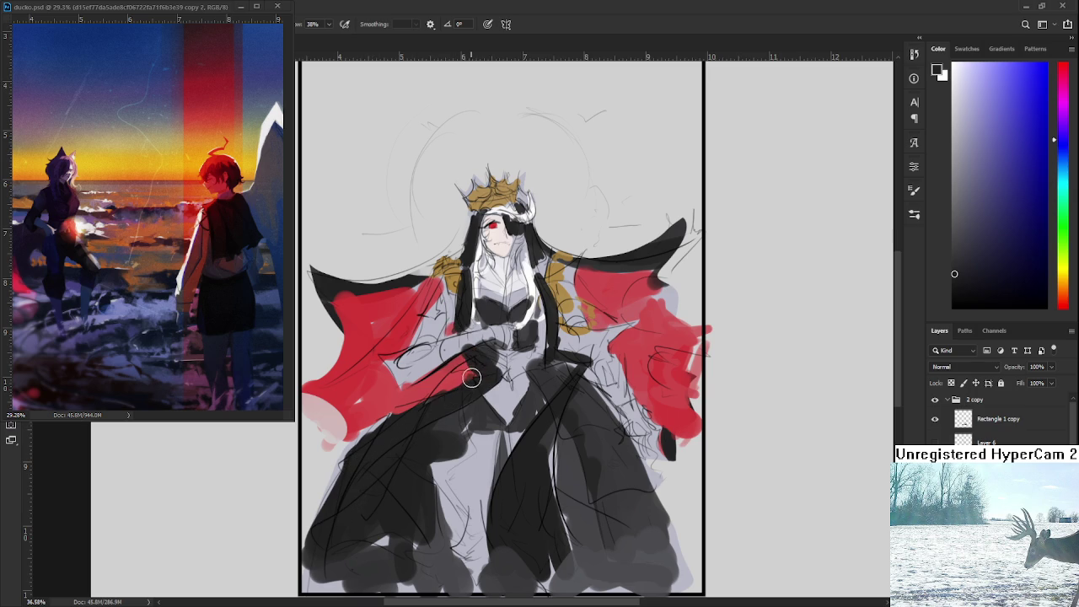
left_click(463, 325, "alt")
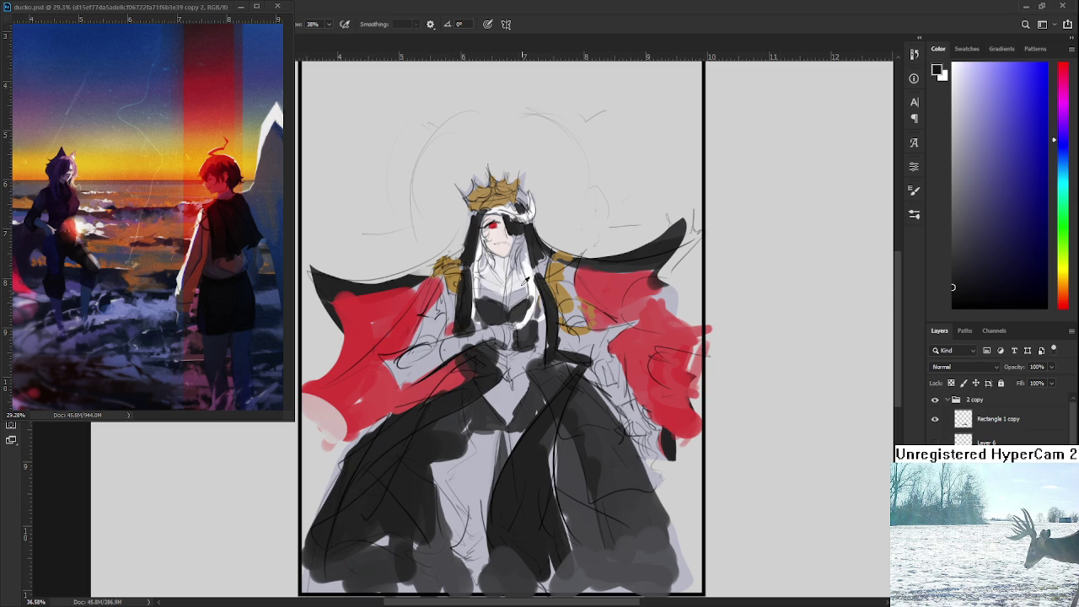
left_click(495, 221, "alt")
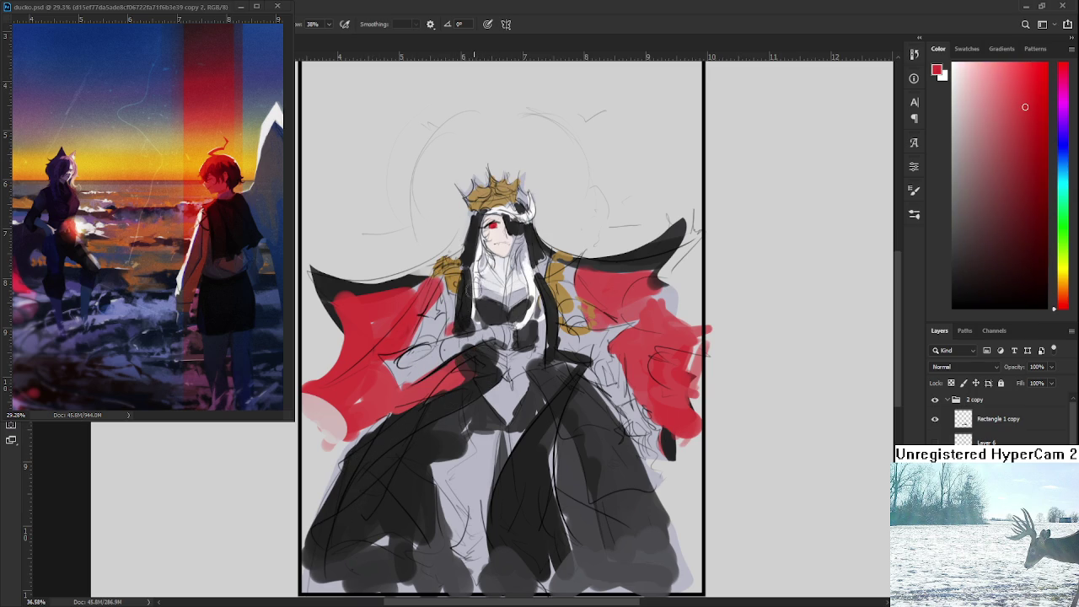
- Paint red trim lines on the black robe after undoing two test lines on the hair
left_click_drag(469, 249, 462, 293)
key("ctrl+z")
left_click_drag(993, 190, 1026, 180)
left_click_drag(474, 221, 463, 333)
key("ctrl+z")
mouse_move(478, 377)
left_mouse_down()
mouse_move(488, 352)
mouse_move(396, 403)
mouse_move(429, 481)
left_mouse_up()
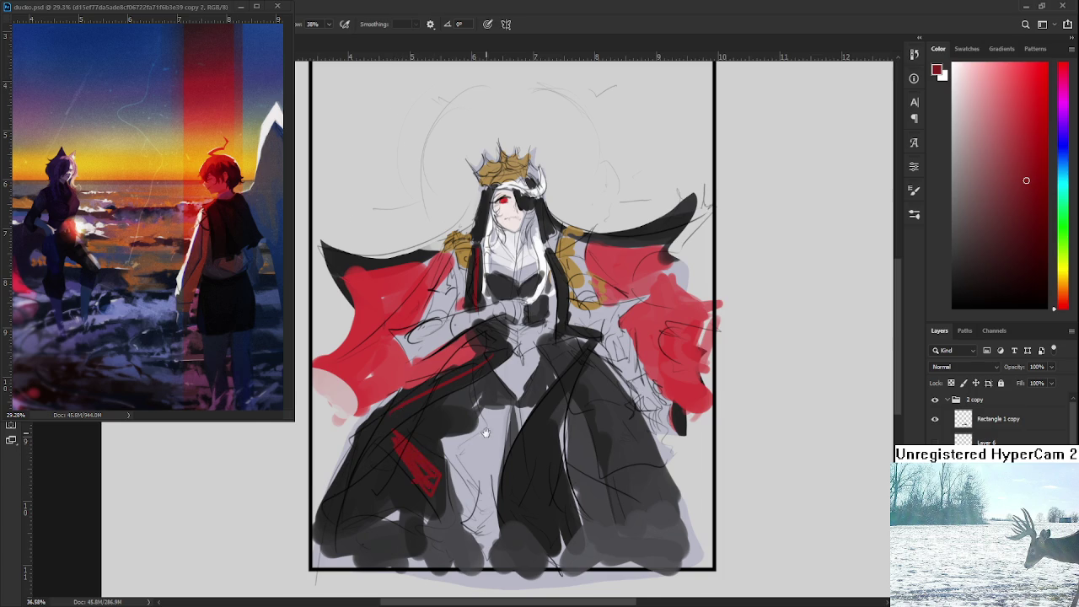
left_click_drag(464, 444, 412, 461)
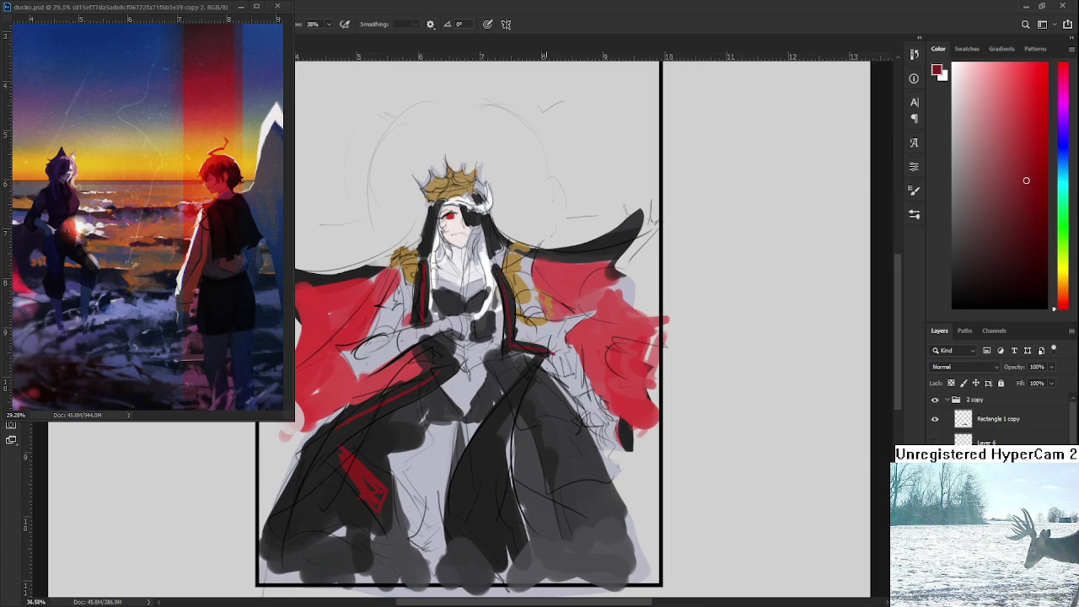
scroll(535, 325, "down", 2)
mouse_move(545, 317)
left_mouse_down()
mouse_move(494, 391)
mouse_move(470, 455)
mouse_move(494, 429)
mouse_move(499, 472)
left_mouse_up()
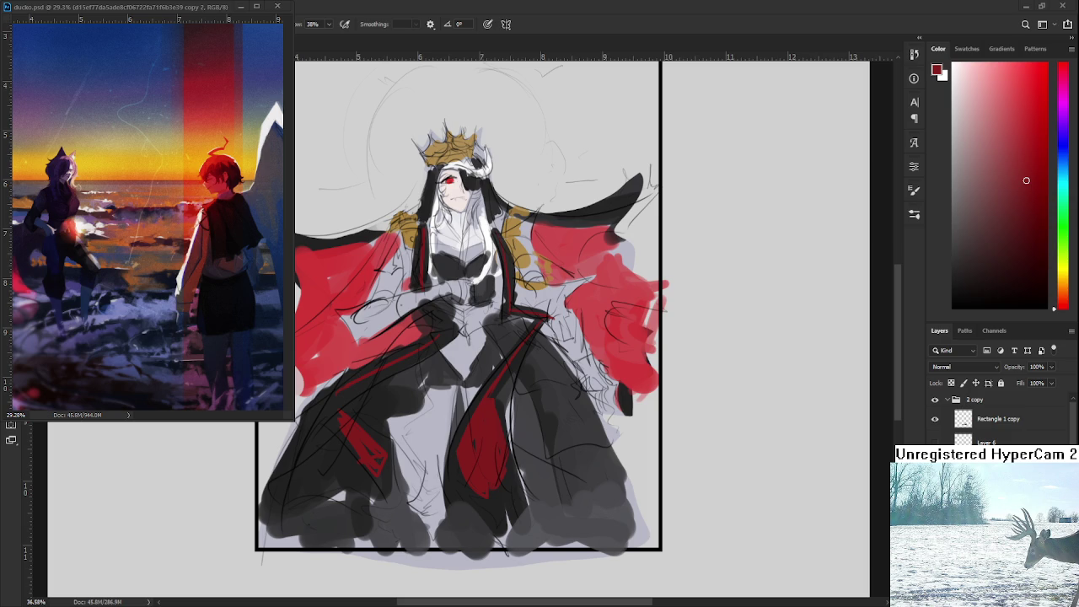
- Sample a lighter red from the chest and touch up the chest with small strokes
scroll(495, 334, "down", 2)
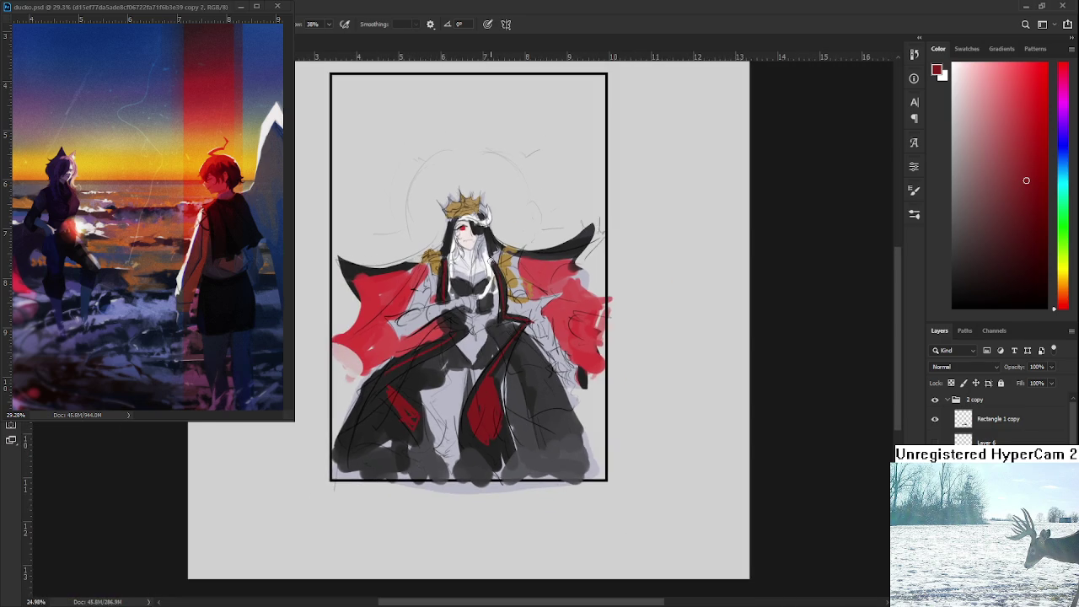
scroll(491, 262, "up", 1)
scroll(491, 262, "up", 2)
scroll(491, 262, "up", 1)
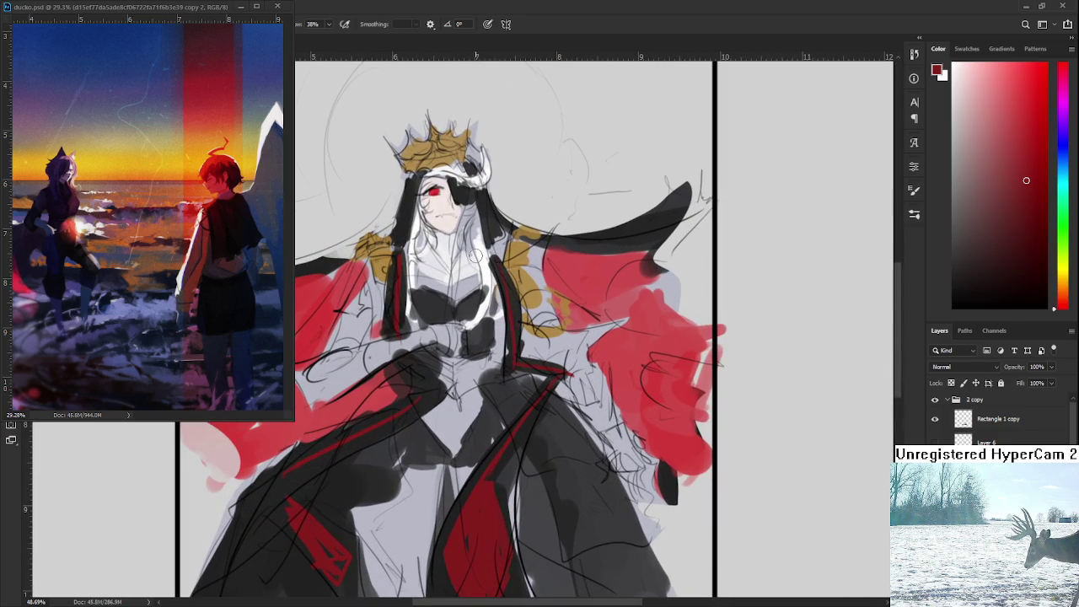
left_click(503, 336, "alt")
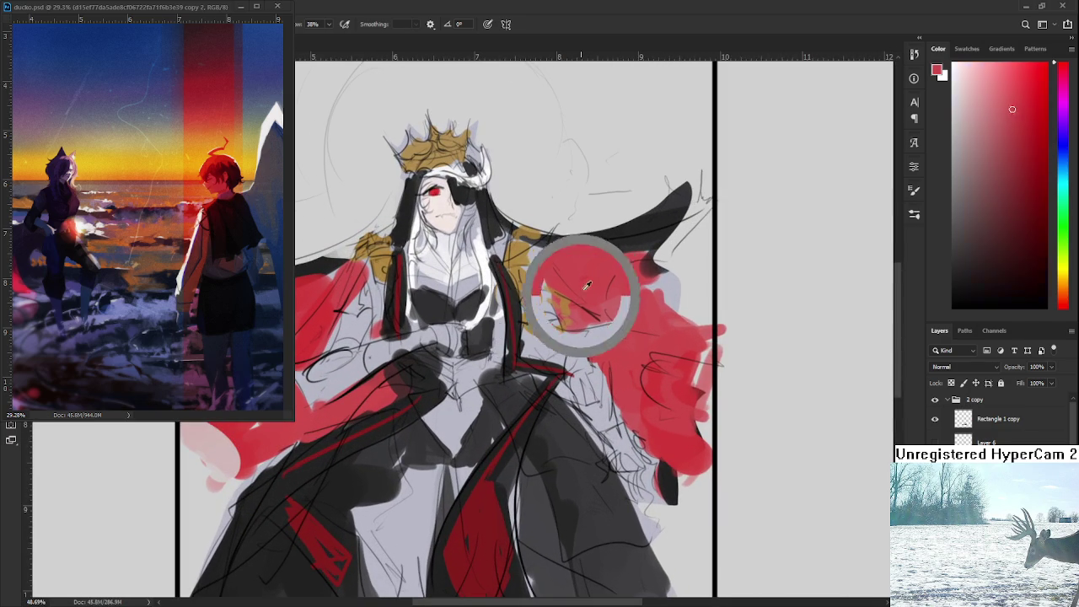
left_click_drag(506, 335, 497, 348)
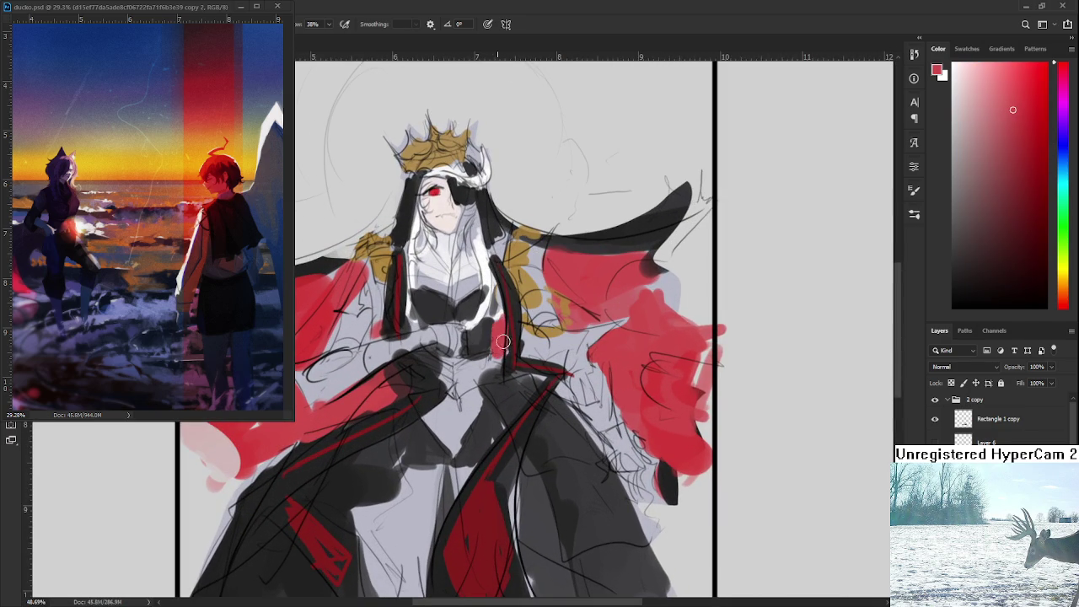
- Sample the skirt's dark blue-grey colour
scroll(418, 313, "down", 4)
scroll(426, 308, "down", 2)
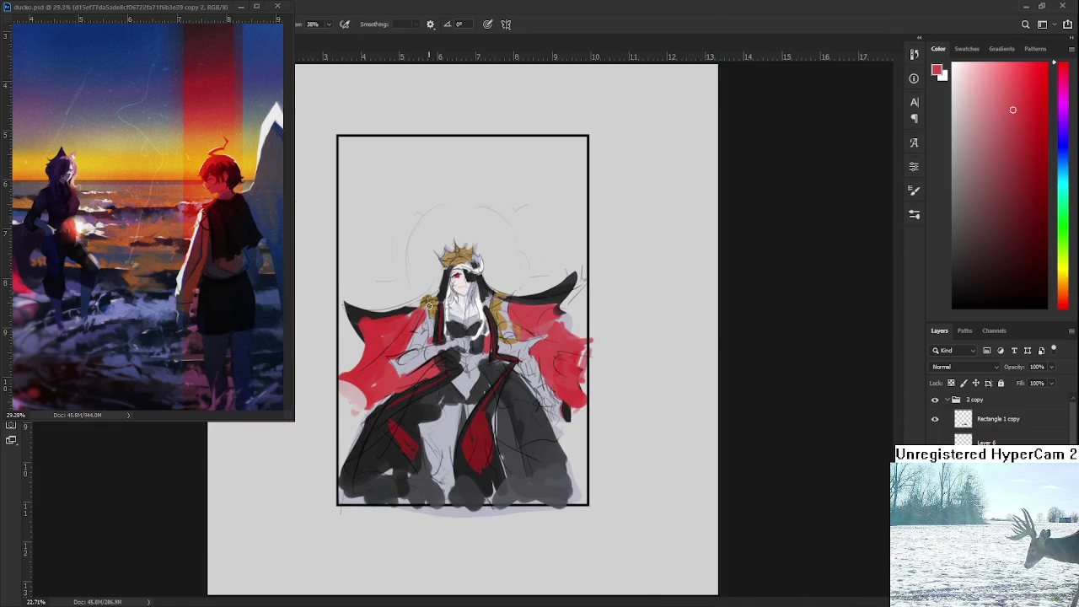
scroll(430, 305, "down", 1)
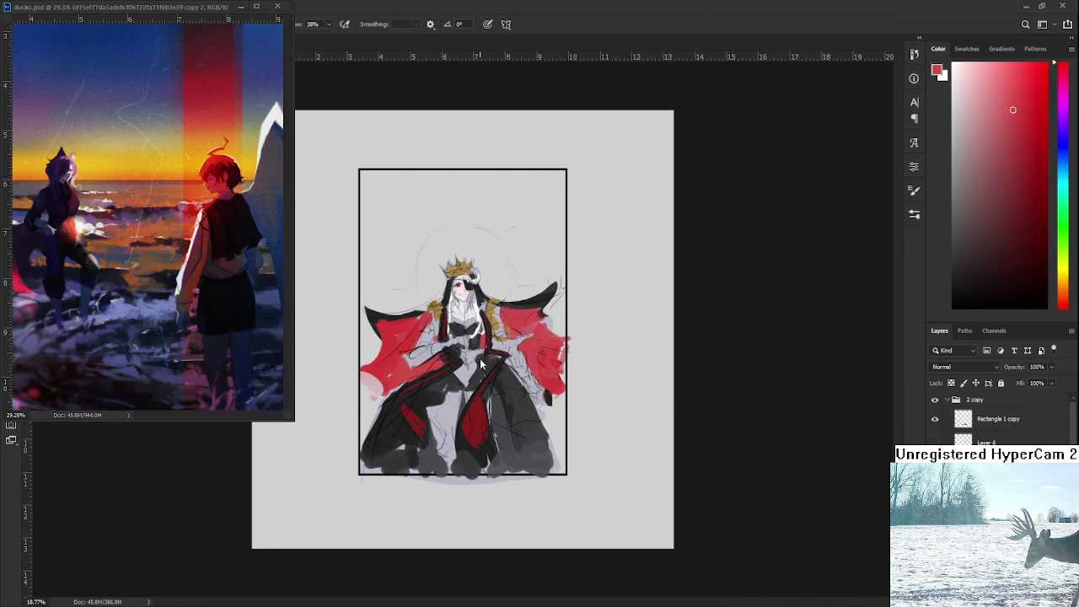
scroll(480, 360, "down", 1)
scroll(480, 359, "down", 2)
scroll(477, 367, "down", 2)
scroll(472, 383, "up", 10)
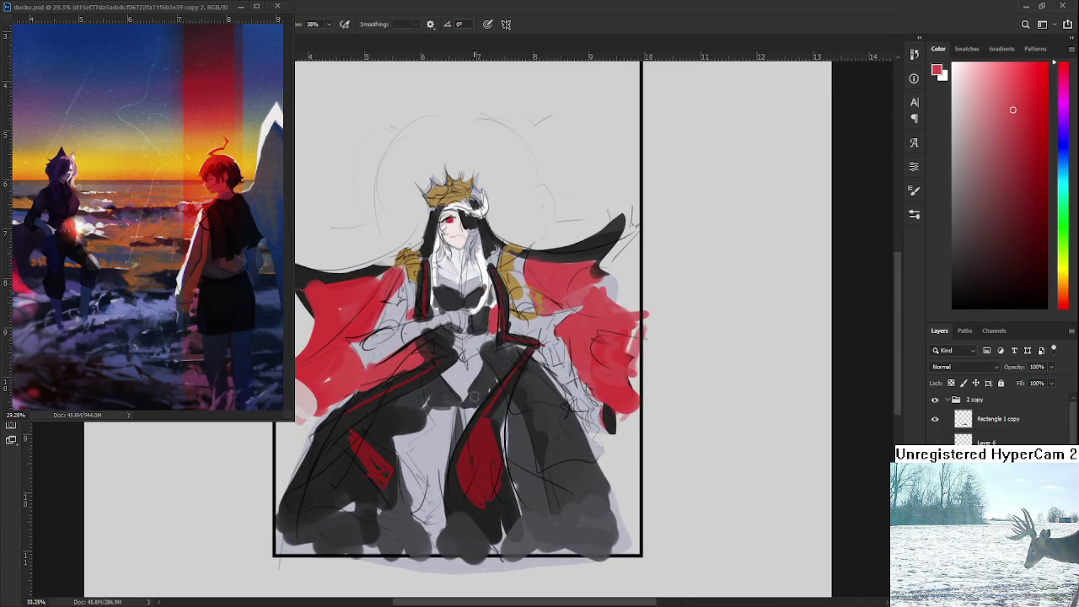
left_click(434, 434, "alt")
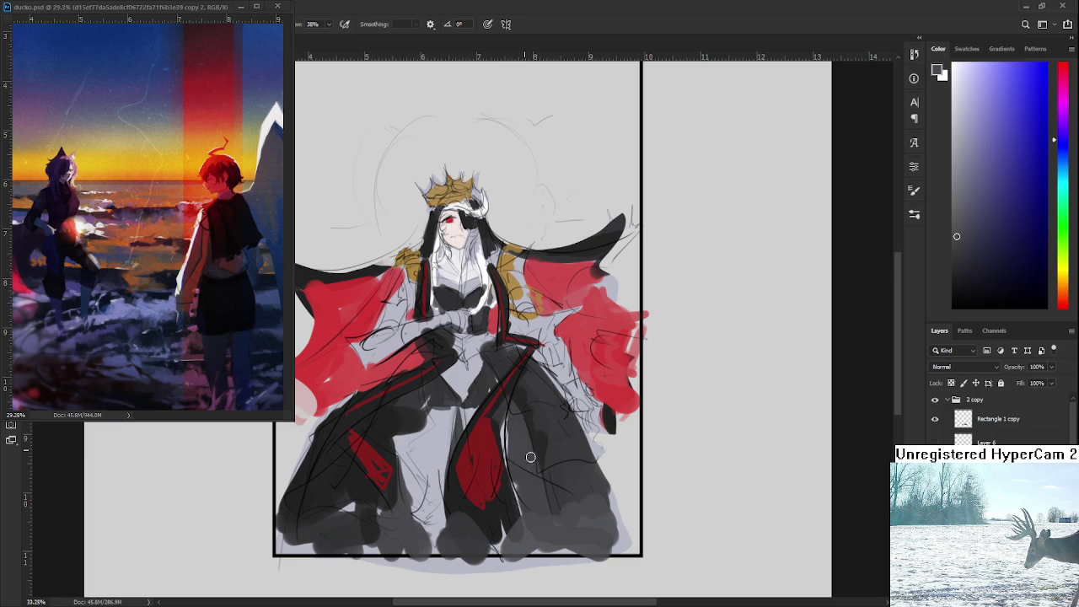
- Hide the colour layer to compare against the sketch, and set layer blending to Multiply
scroll(473, 394, "down", 2)
scroll(473, 393, "down", 1)
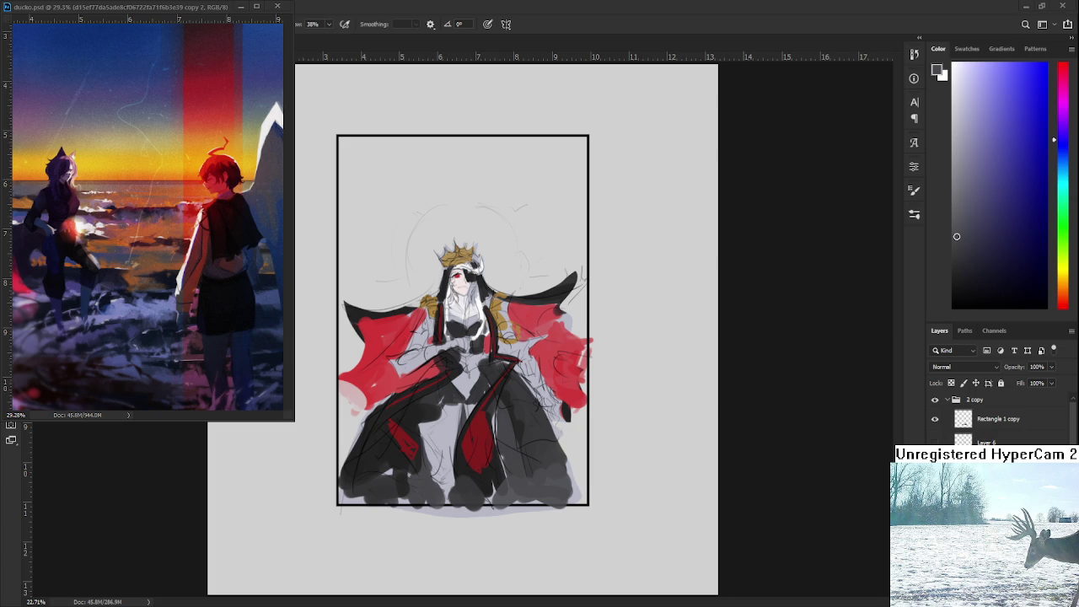
scroll(451, 305, "up", 5)
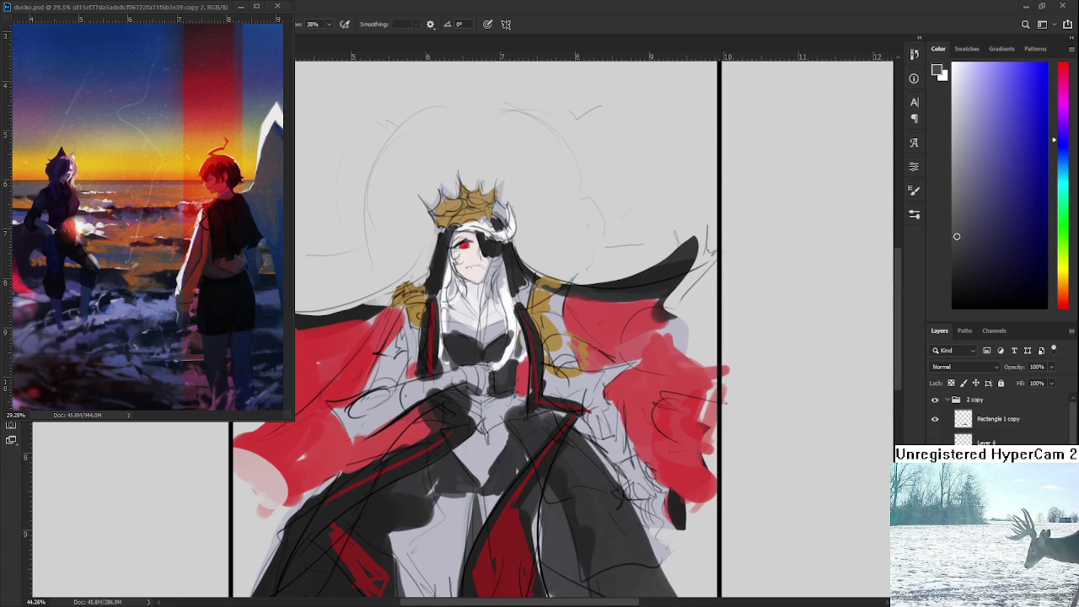
scroll(484, 361, "down", 3)
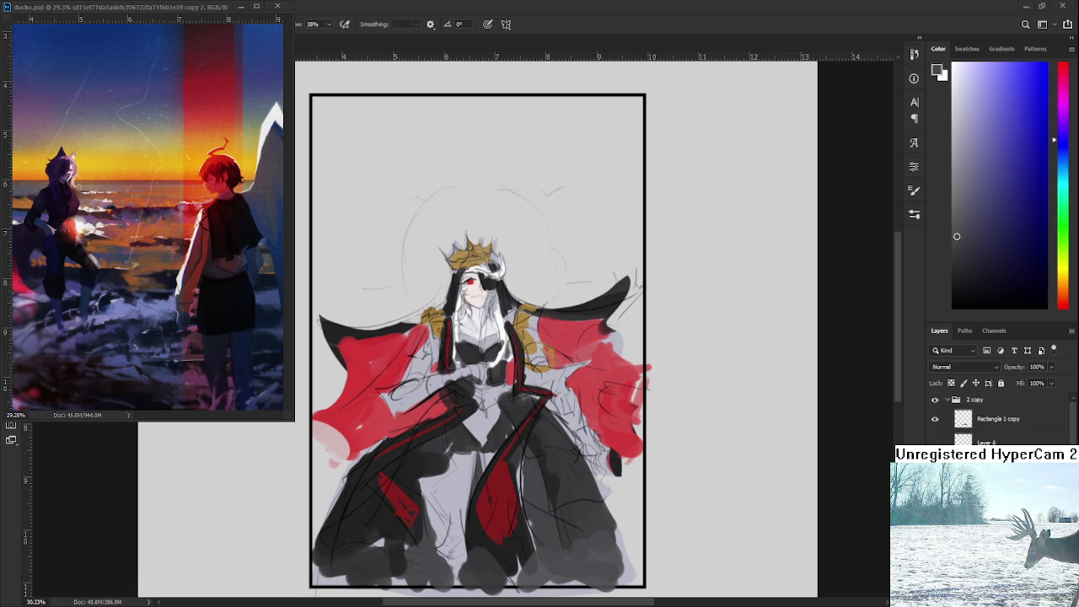
key("ctrl+comma")
key("ctrl+comma")
key("ctrl+comma")
key("ctrl+comma")
key("ctrl+comma")
key("ctrl+comma")
scroll(951, 371, "down", 4)
scroll(951, 371, "up", 1)
- Pick a dark blue in the Color panel, starting from the chest colour
left_click(485, 361, "alt")
left_click(1064, 302)
left_click(1060, 155)
left_click_drag(961, 238, 1001, 219)
- Flood-fill the figure with the dark blue, refilling after an undo, and set opacity to 65%
key("g")
left_click(572, 449)
scroll(572, 448, "down", 1)
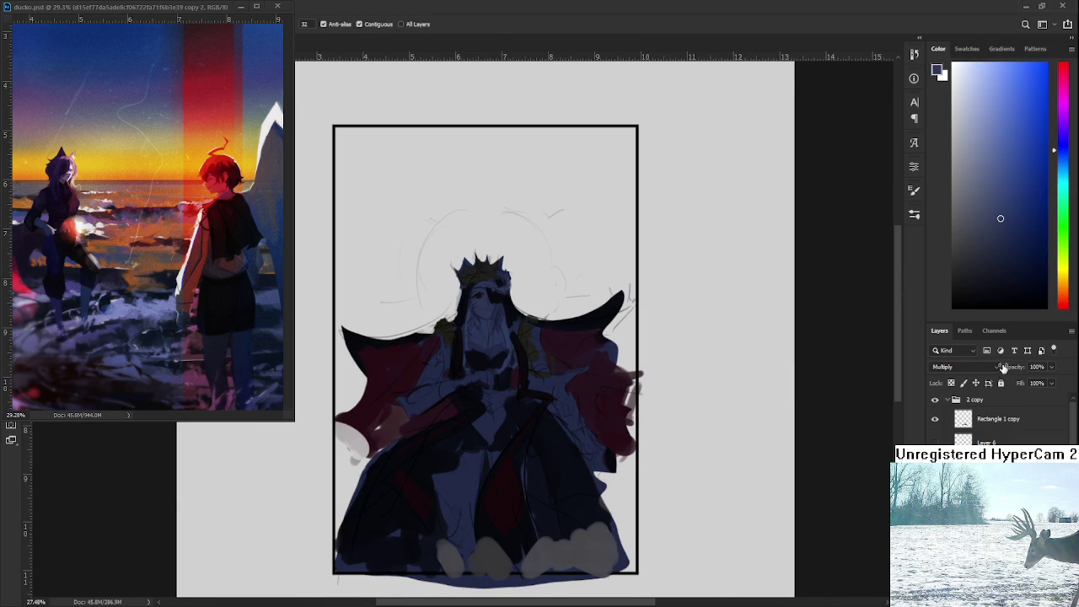
key("ctrl+z")
left_click(523, 381)
scroll(983, 371, "down", 2)
scroll(983, 371, "up", 2)
key("6")
key("5")
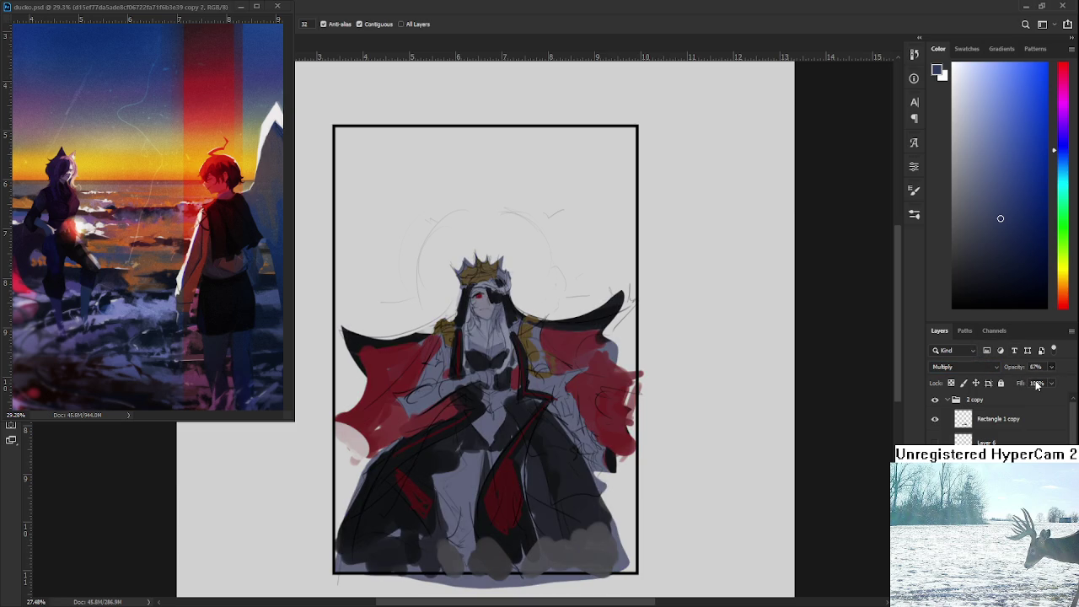
key("e")
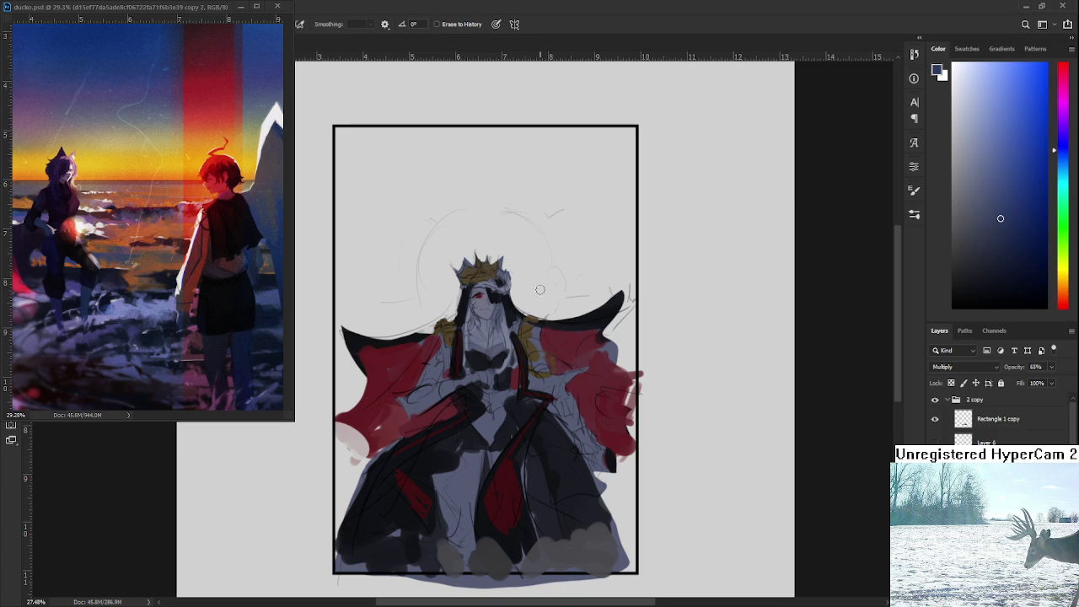
- Erase the tint from the face and hair strand, and extend the dark eyepatch with the brush
mouse_move(510, 289)
left_mouse_down()
mouse_move(506, 319)
mouse_move(478, 295)
left_mouse_up()
scroll(478, 295, "up", 2)
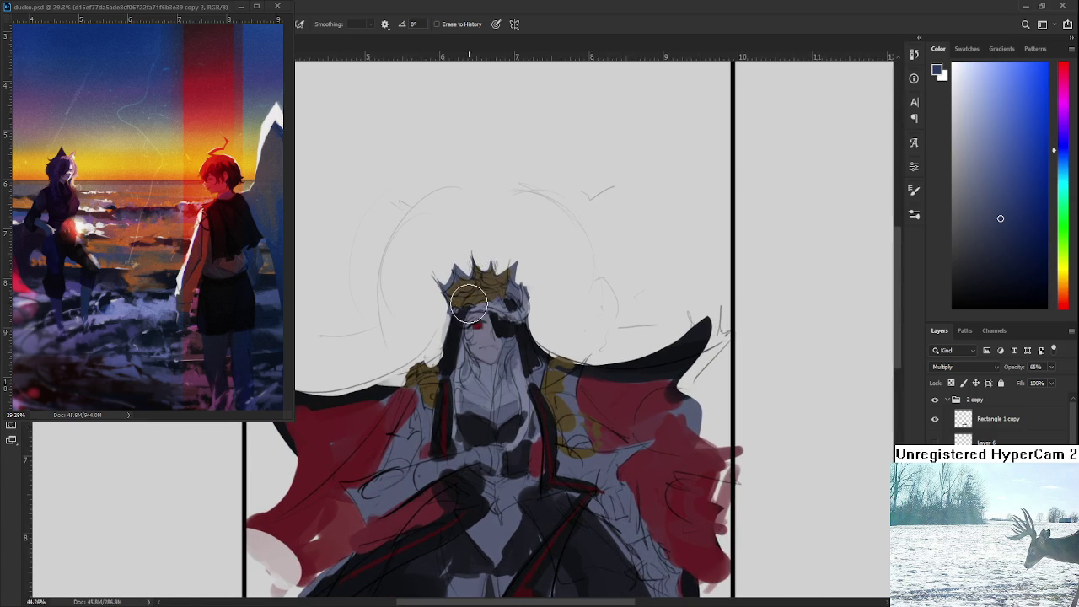
left_click_drag(483, 314, 459, 358)
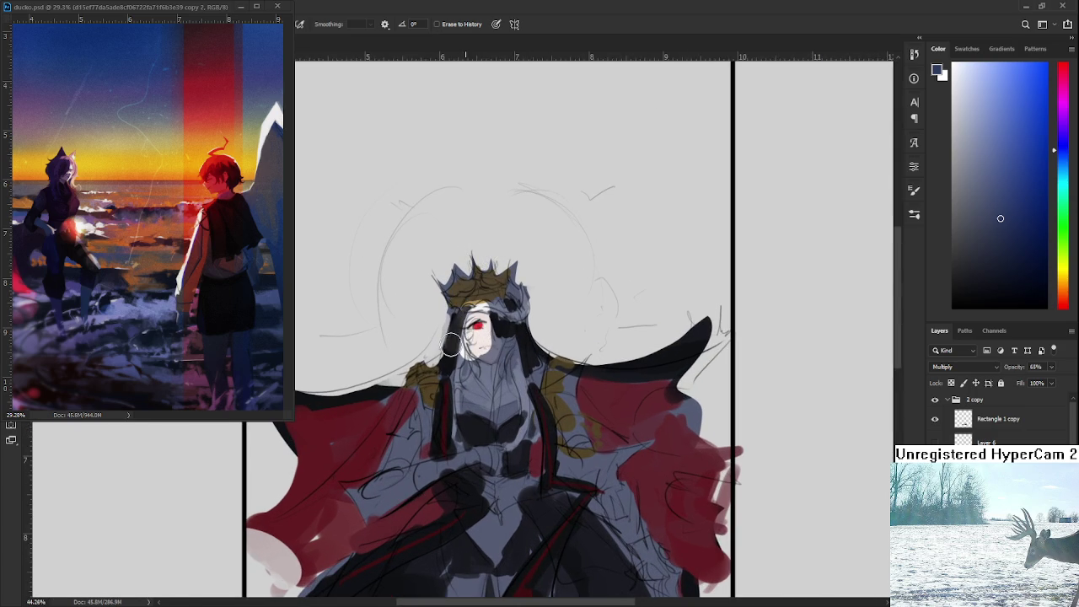
key("b")
left_click_drag(495, 329, 490, 337)
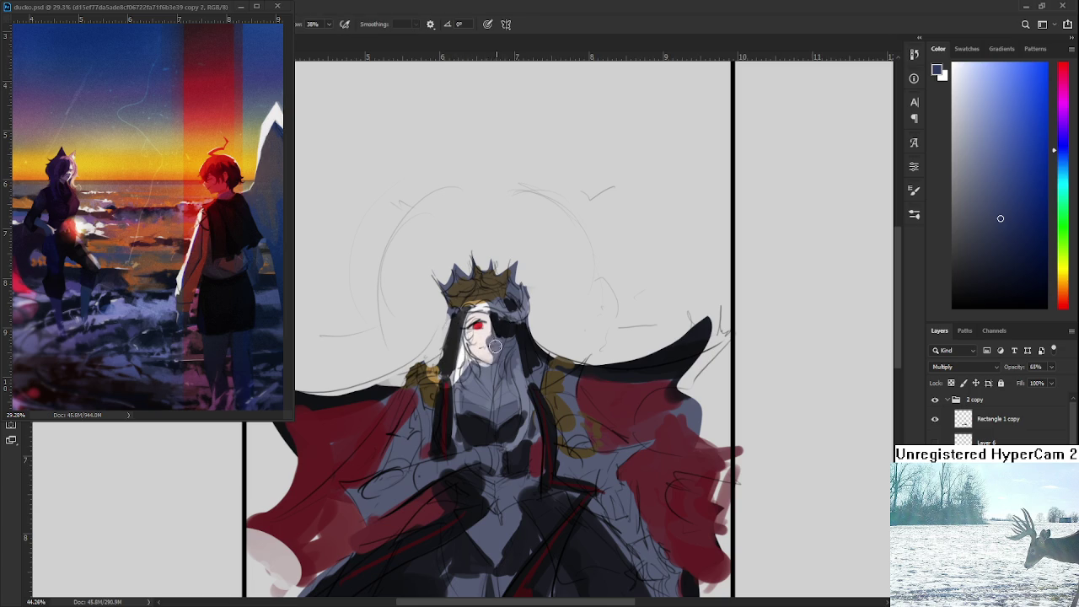
key("e")
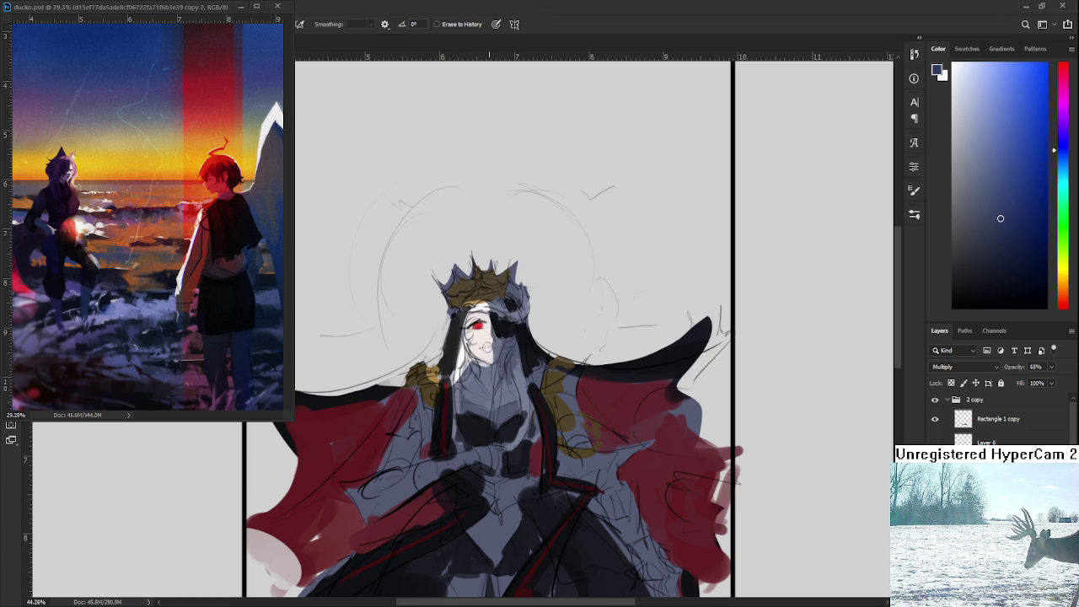
- Erase the tint from the crown, cape's top edge, left arm, chest and hands
mouse_move(482, 299)
left_mouse_down()
mouse_move(462, 283)
mouse_move(515, 301)
left_mouse_up()
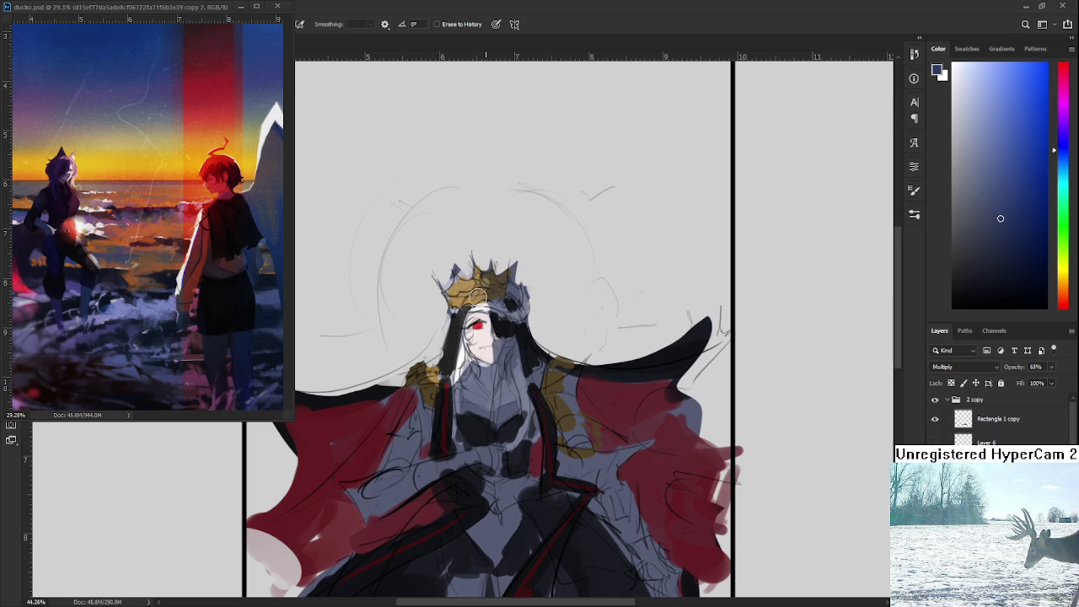
scroll(439, 244, "down", 1)
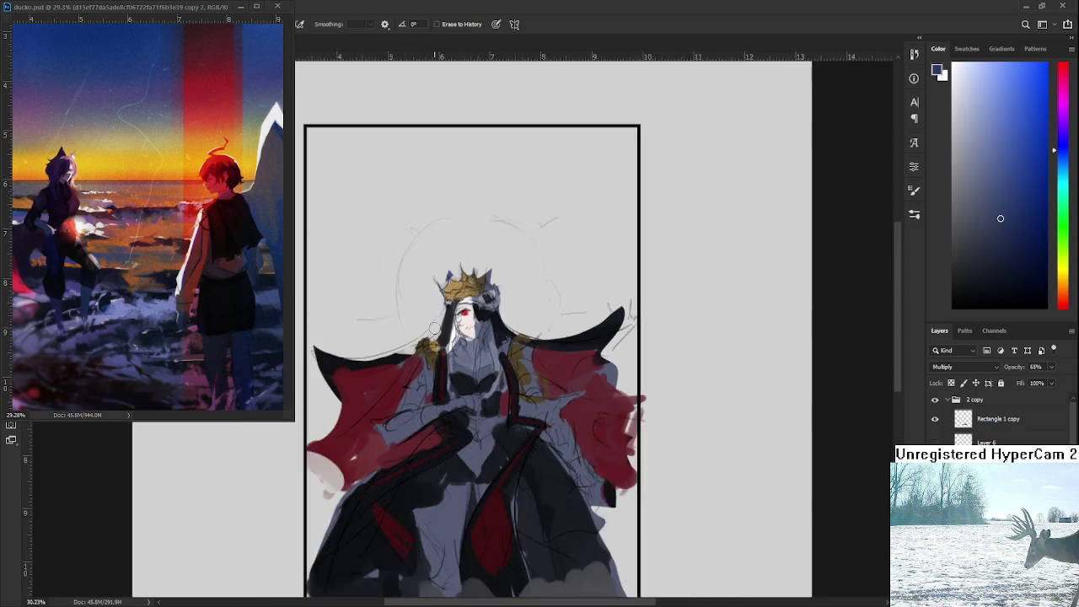
scroll(438, 245, "down", 1)
mouse_move(422, 307)
left_mouse_down()
mouse_move(408, 305)
mouse_move(352, 362)
mouse_move(360, 392)
mouse_move(428, 323)
mouse_move(409, 360)
left_mouse_up()
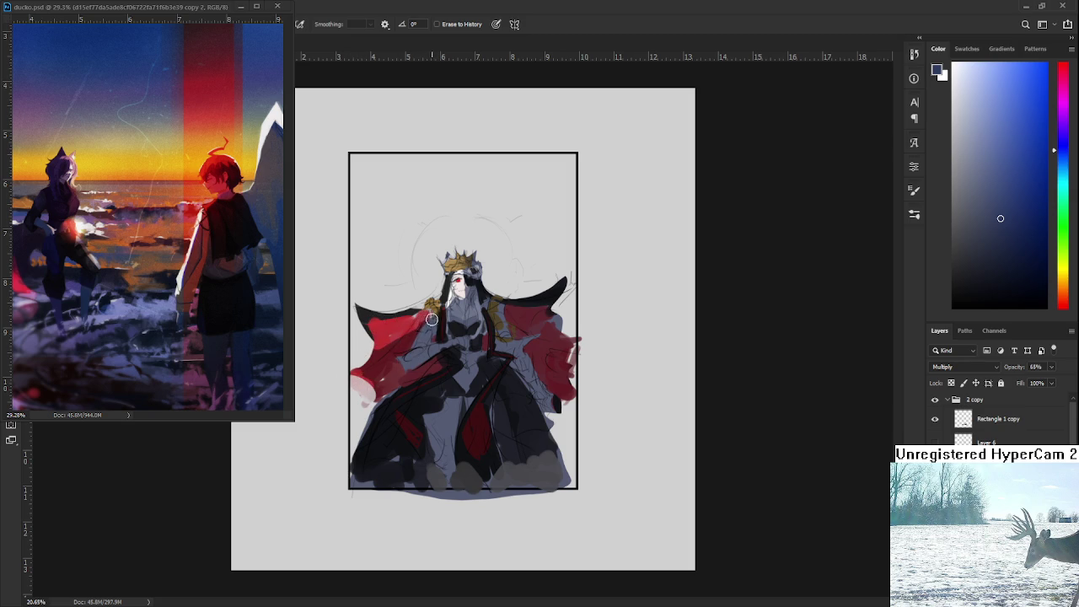
left_click_drag(409, 361, 459, 322)
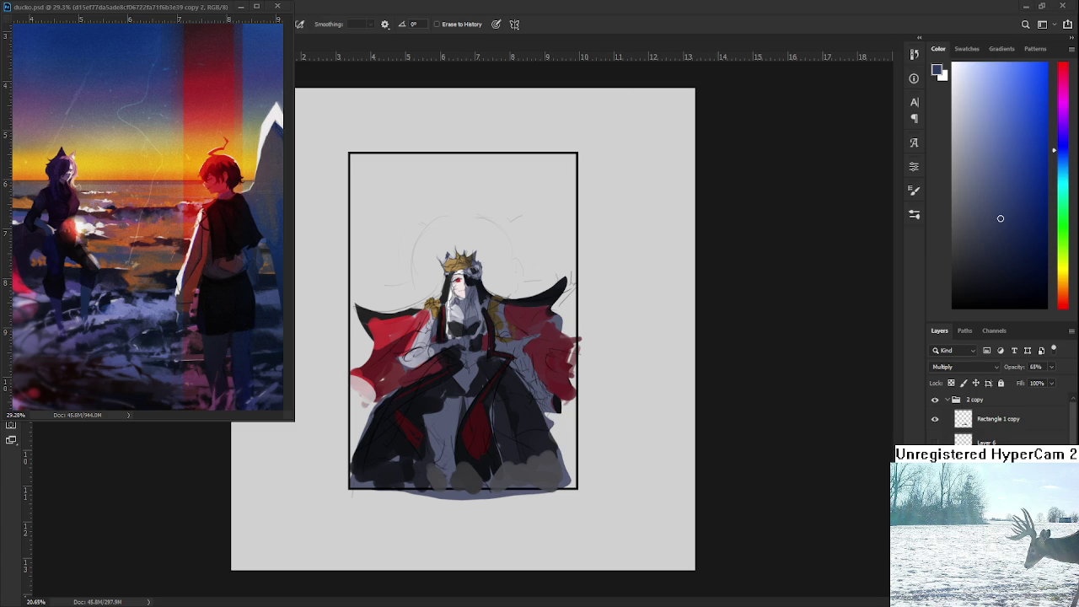
key("b")
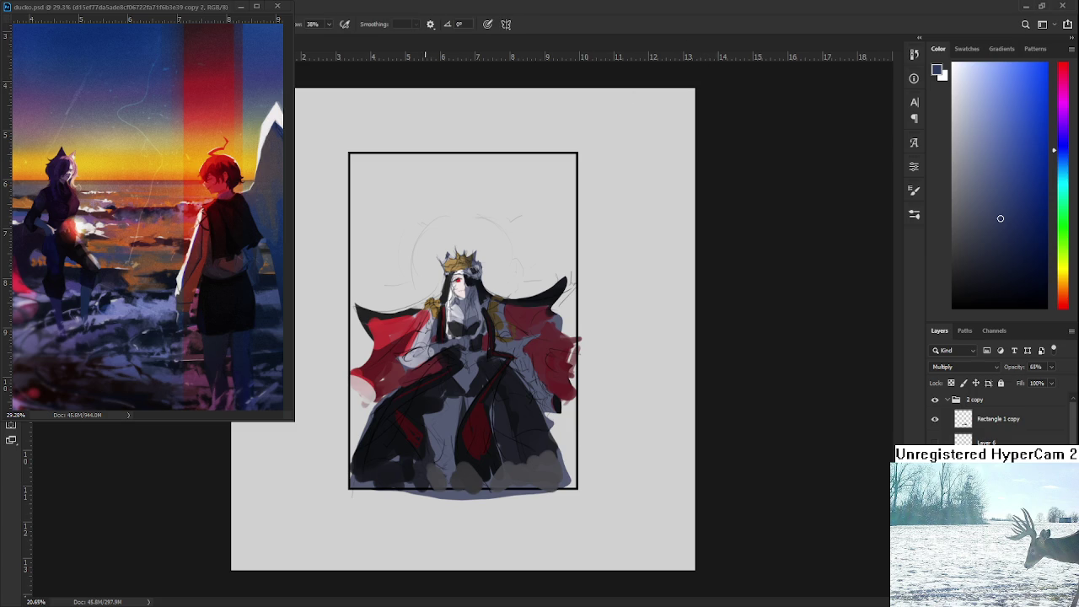
key("e")
mouse_move(438, 353)
left_mouse_down()
mouse_move(455, 363)
mouse_move(431, 409)
mouse_move(414, 393)
left_mouse_up()
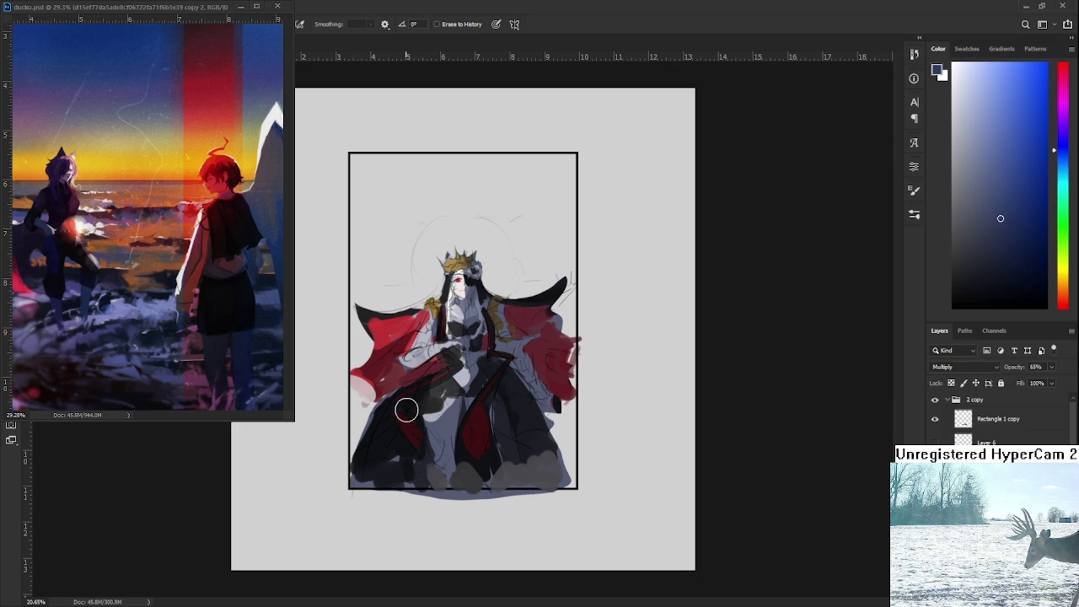
key("b")
key("b")
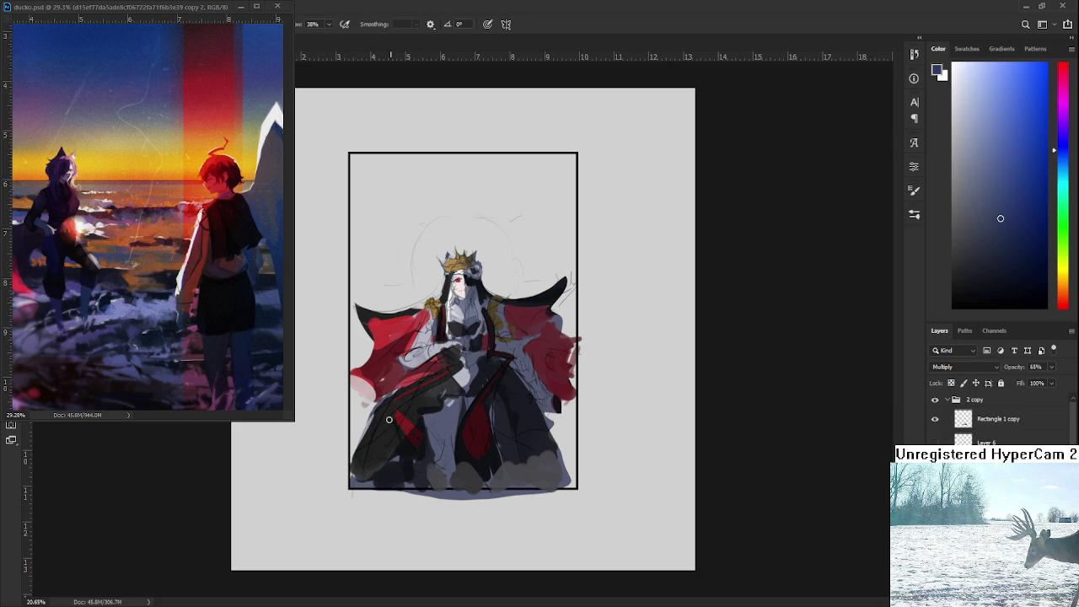
- Erase the navy tint from the lower-left skirt with the Eraser
key("e")
left_click_drag(388, 419, 385, 436)
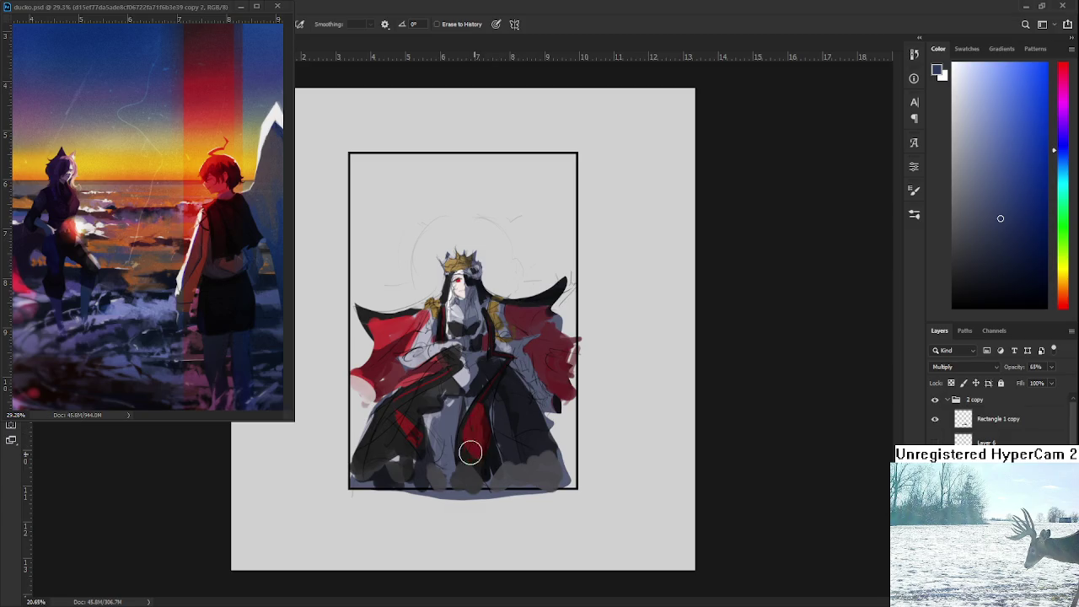
- Paint a short dark stroke across the lower middle of the robe
left_click_drag(479, 402, 478, 396)
scroll(374, 308, "up", 1)
scroll(374, 308, "up", 2)
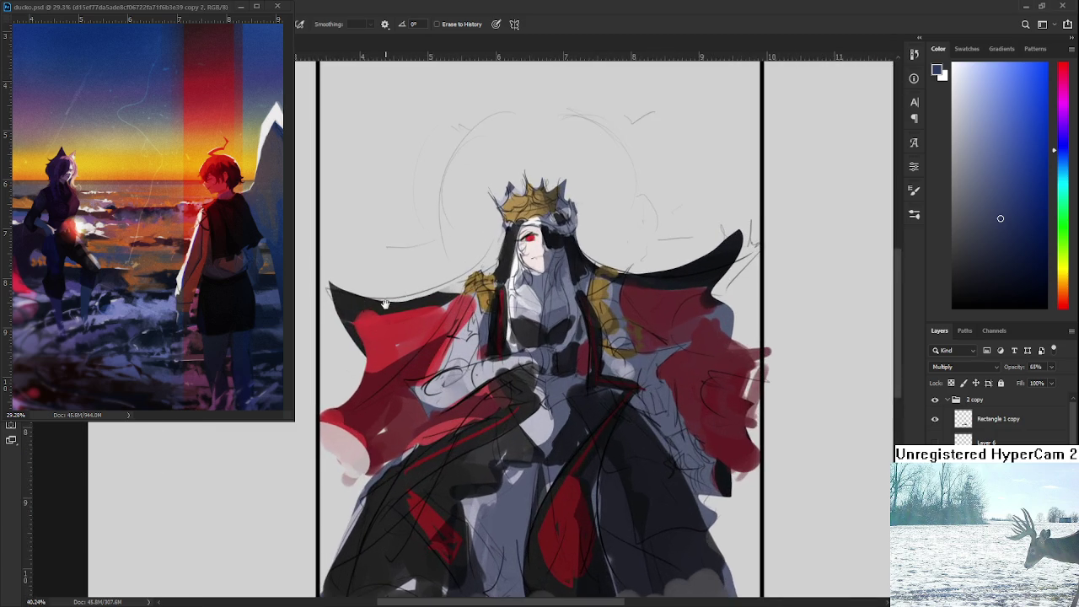
scroll(373, 309, "up", 1)
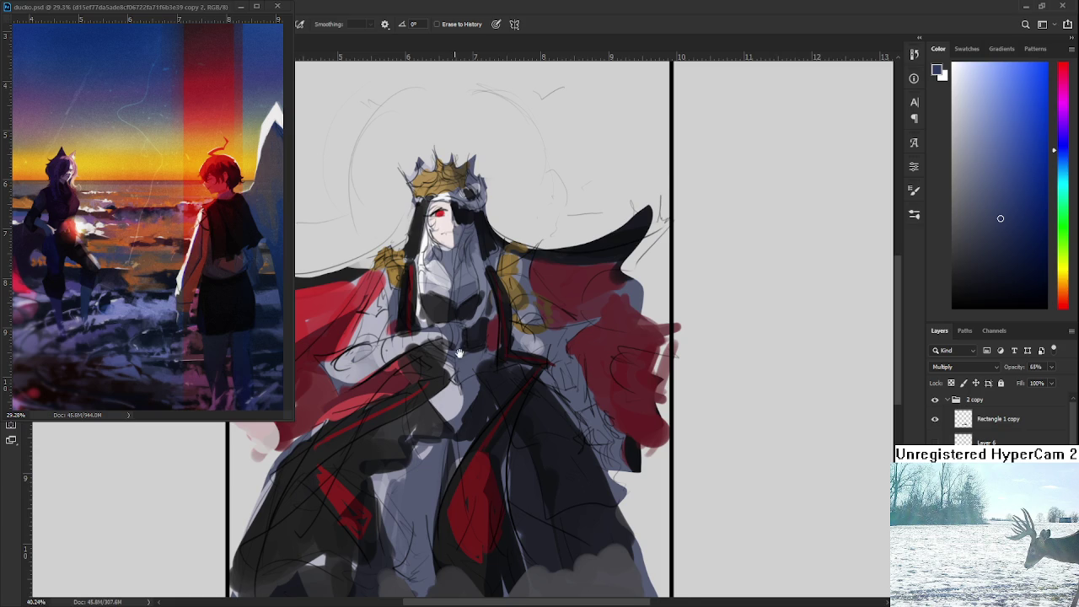
left_click_drag(478, 352, 492, 349)
- Pan the canvas until its top edge shows, then sample a light skin colour from the face
key("b")
scroll(472, 337, "down", 2)
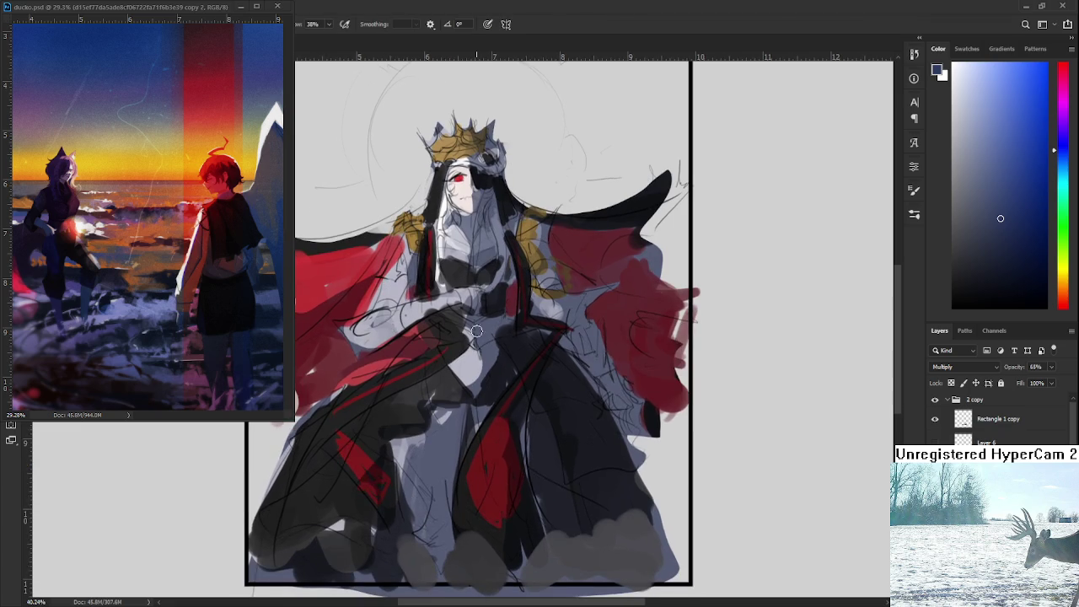
scroll(471, 327, "down", 2)
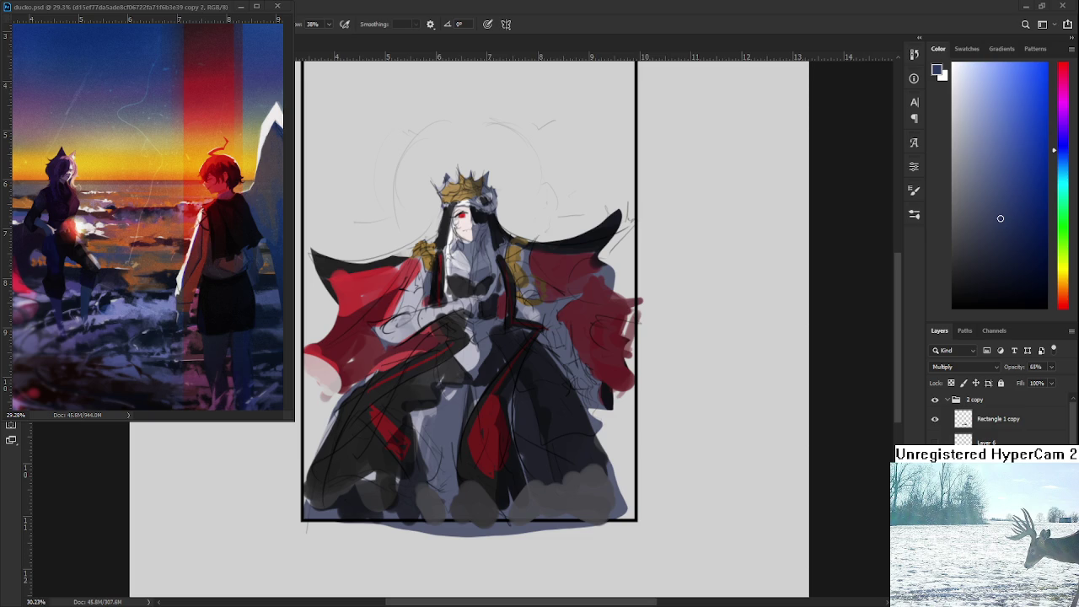
left_click_drag(475, 362, 466, 415)
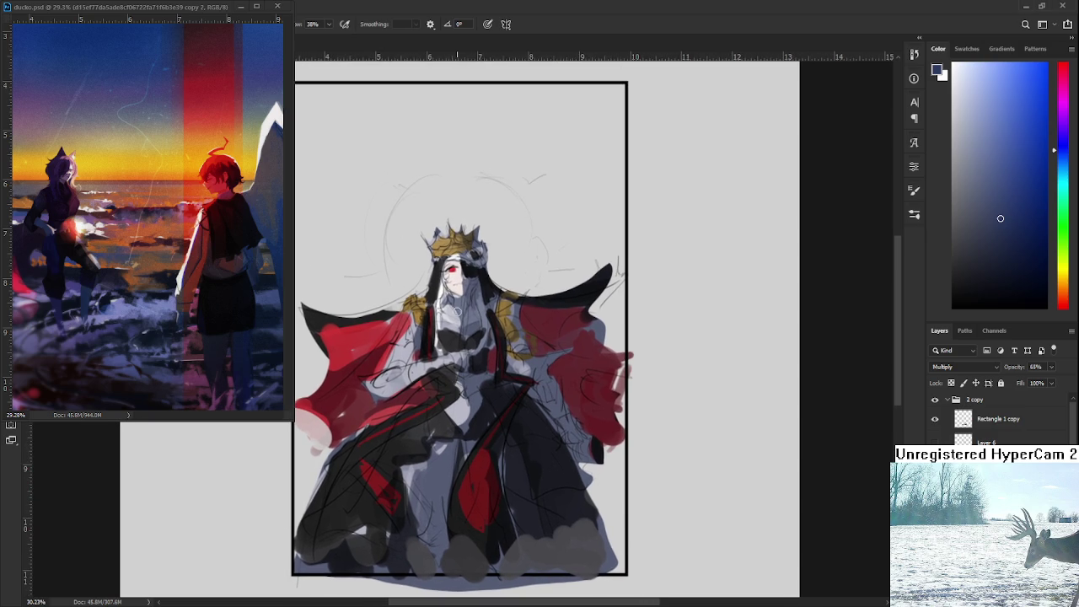
left_click(456, 311, "alt")
- Lighten the face and neck with the Eraser, then paint soft strokes across the dark skirt
key("e")
left_click_drag(453, 311, 447, 328)
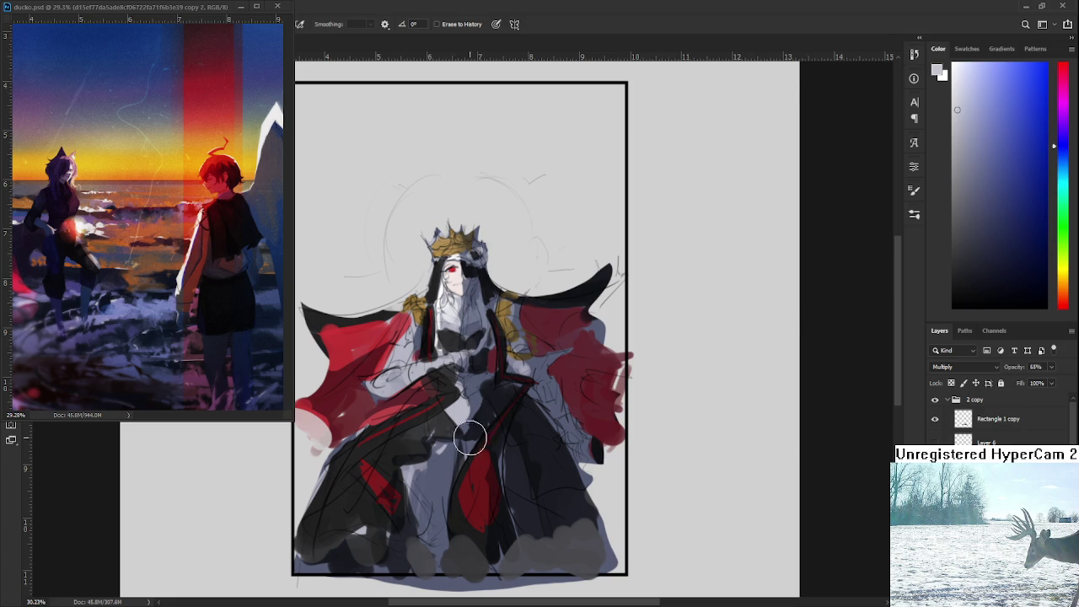
left_click_drag(483, 430, 473, 393)
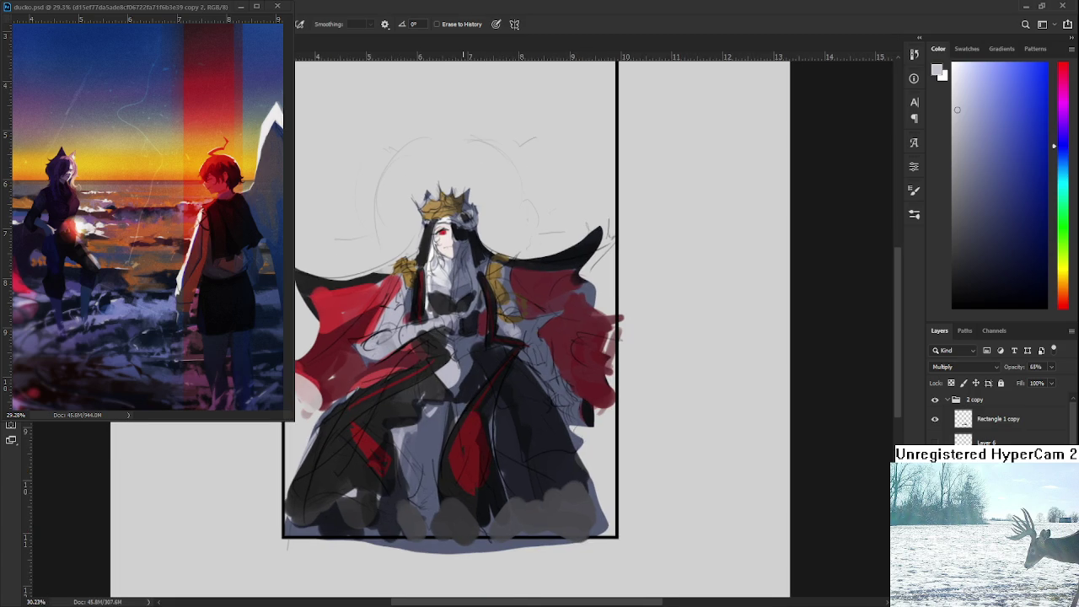
scroll(457, 363, "down", 5)
scroll(458, 362, "down", 2)
scroll(458, 363, "up", 5)
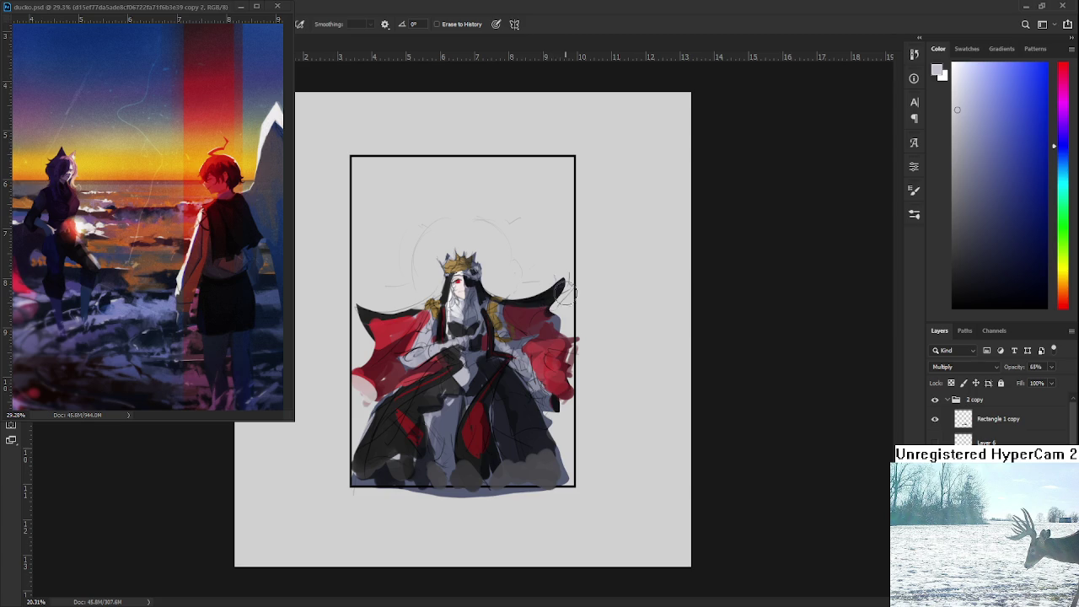
mouse_move(507, 463)
left_mouse_down()
mouse_move(542, 446)
mouse_move(518, 430)
mouse_move(534, 441)
mouse_move(527, 421)
left_mouse_up()
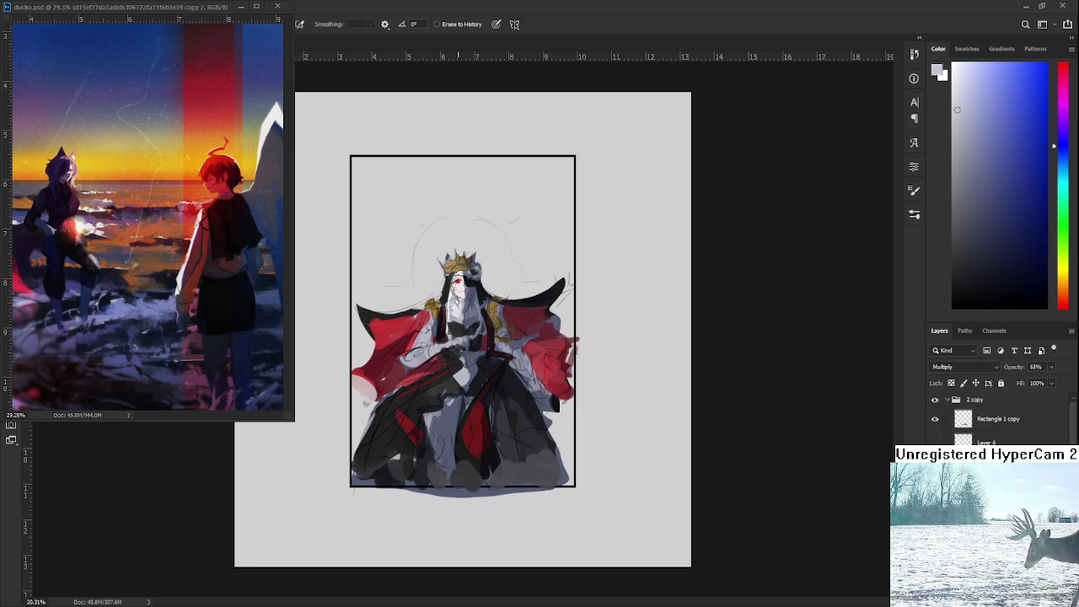
scroll(463, 326, "up", 2)
scroll(463, 326, "up", 2)
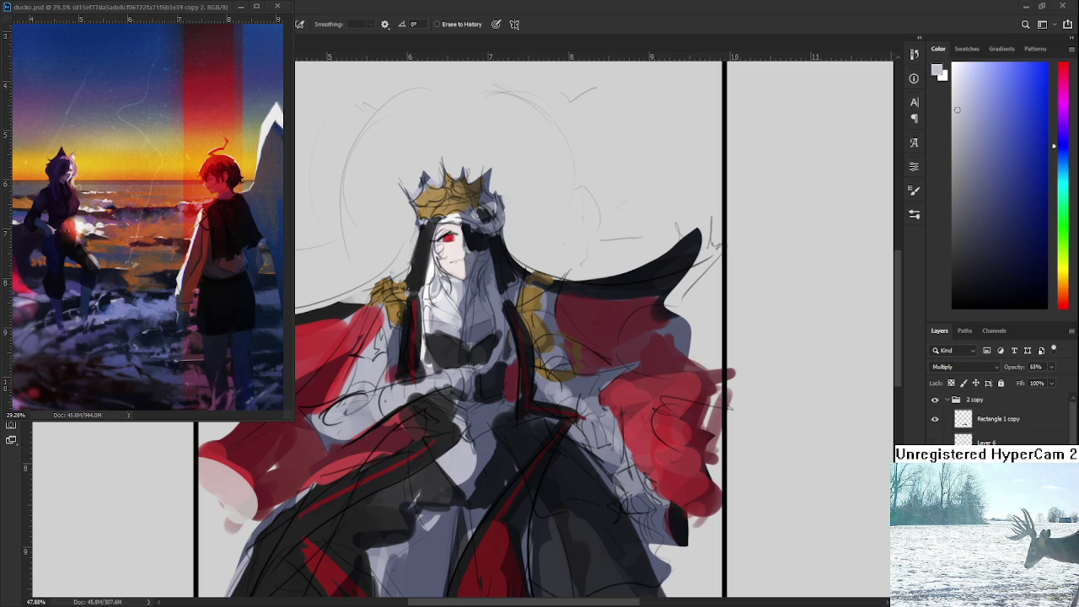
scroll(420, 394, "down", 3)
scroll(420, 394, "up", 2)
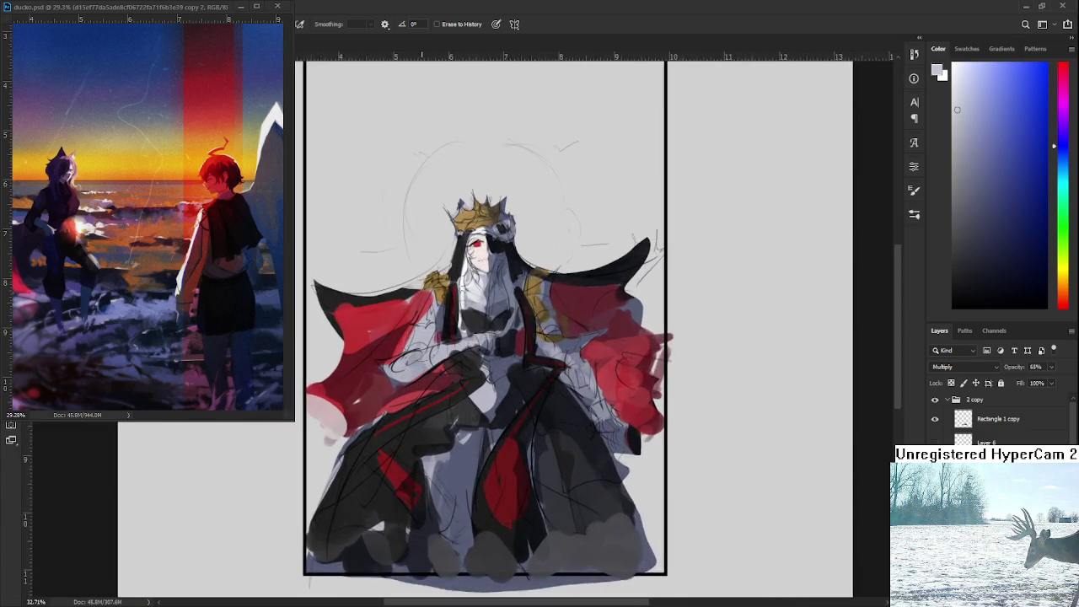
scroll(420, 393, "up", 2)
scroll(419, 394, "down", 1)
scroll(420, 393, "down", 2)
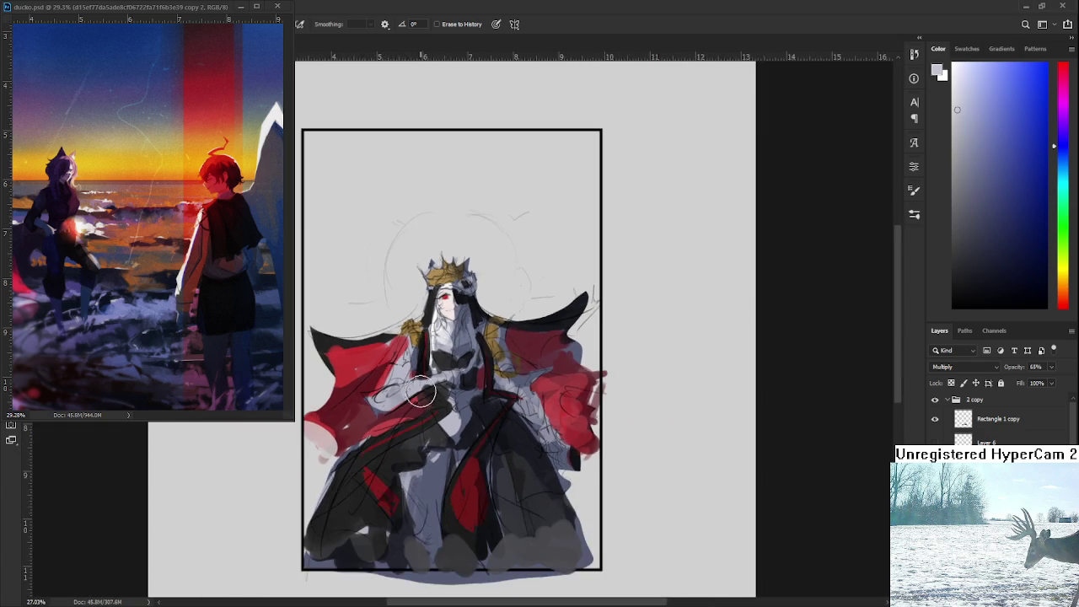
scroll(439, 337, "up", 3)
scroll(454, 273, "up", 4)
scroll(452, 274, "down", 2)
scroll(453, 321, "down", 2)
scroll(451, 380, "down", 2)
scroll(449, 426, "down", 1)
left_click_drag(448, 427, 438, 363)
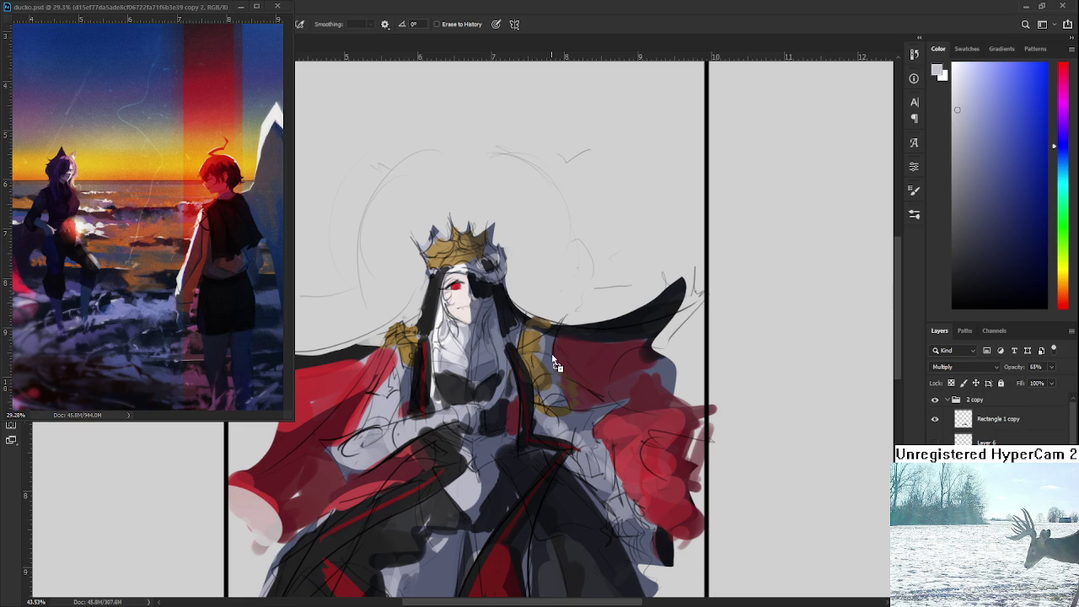
- Paste the game skill-tree screenshot onto the canvas and commit its placement
key("ctrl+v")
key("Return")
key("e")
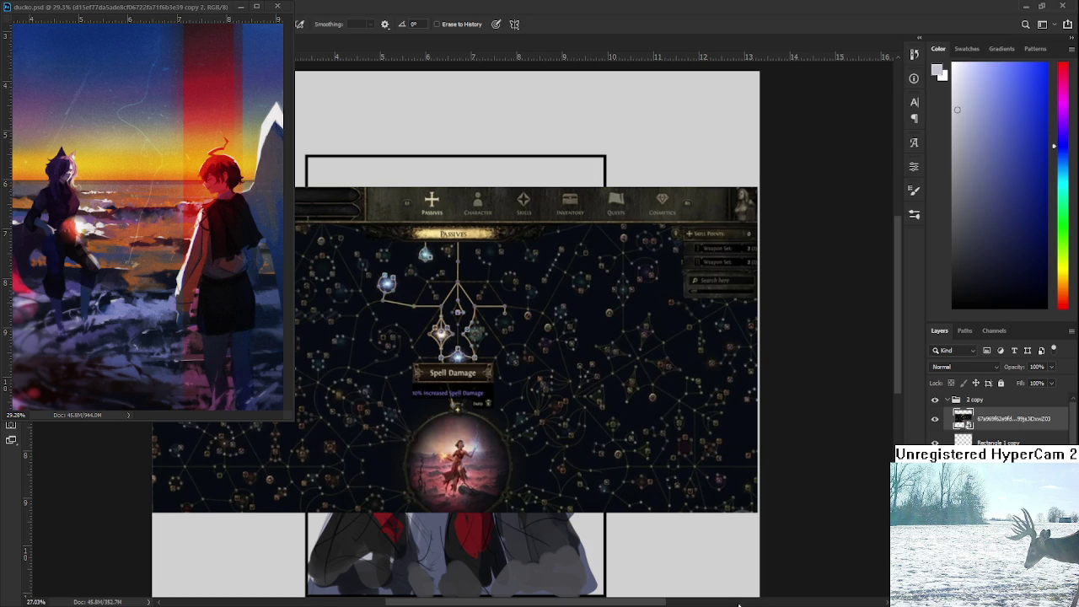
- Replace the skill-tree screenshot with a resized dark node-tree image, then delete that layer too
key("Delete")
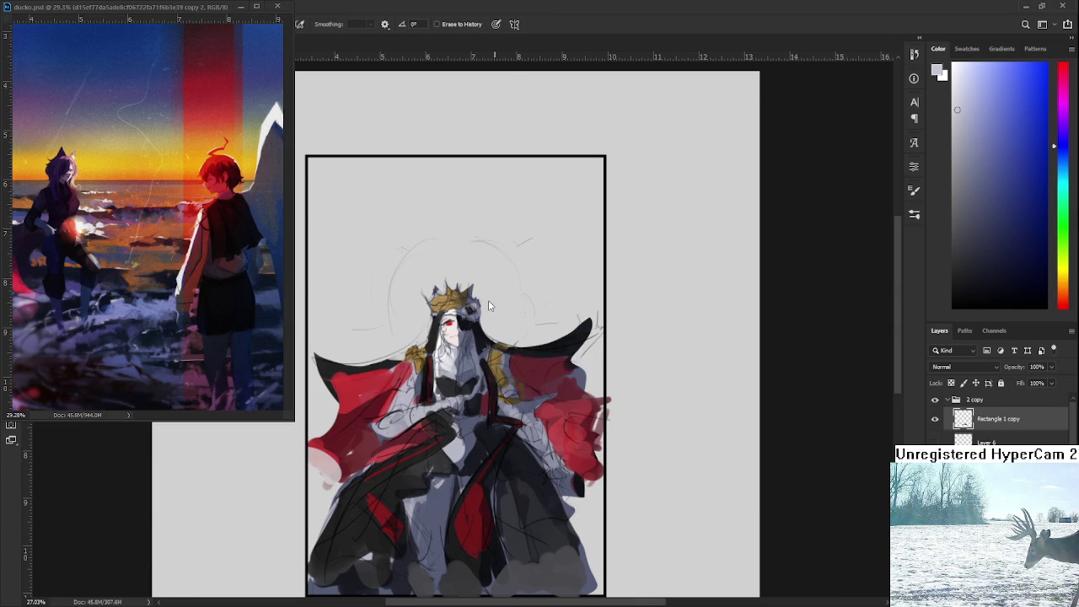
left_click_drag(489, 300, 497, 344)
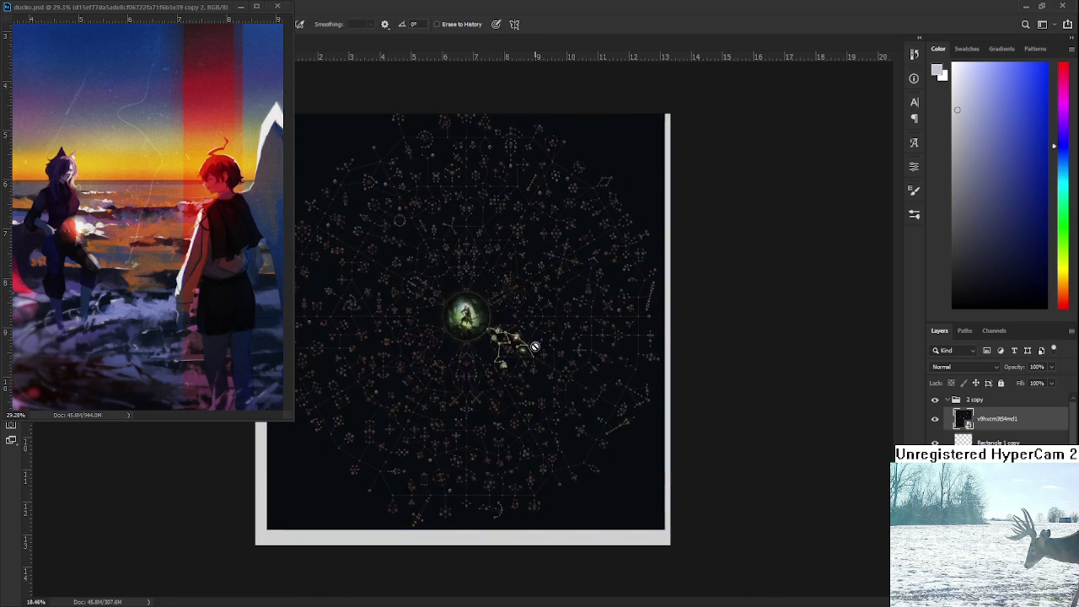
scroll(464, 253, "up", 1)
left_click_drag(706, 571, 655, 513)
left_click_drag(565, 439, 588, 472)
key("Return")
key("e")
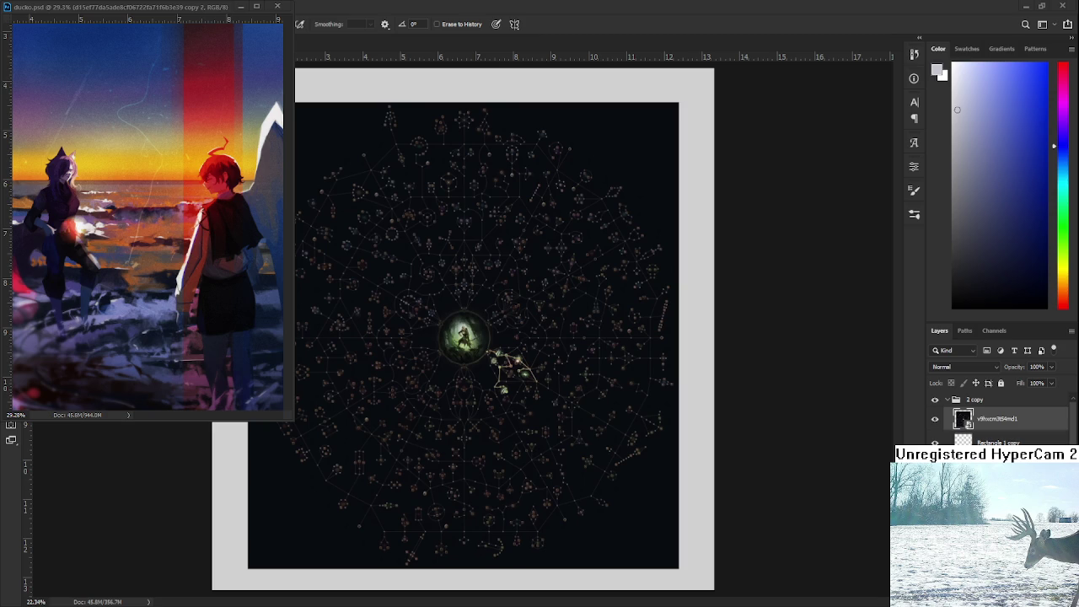
key("Delete")
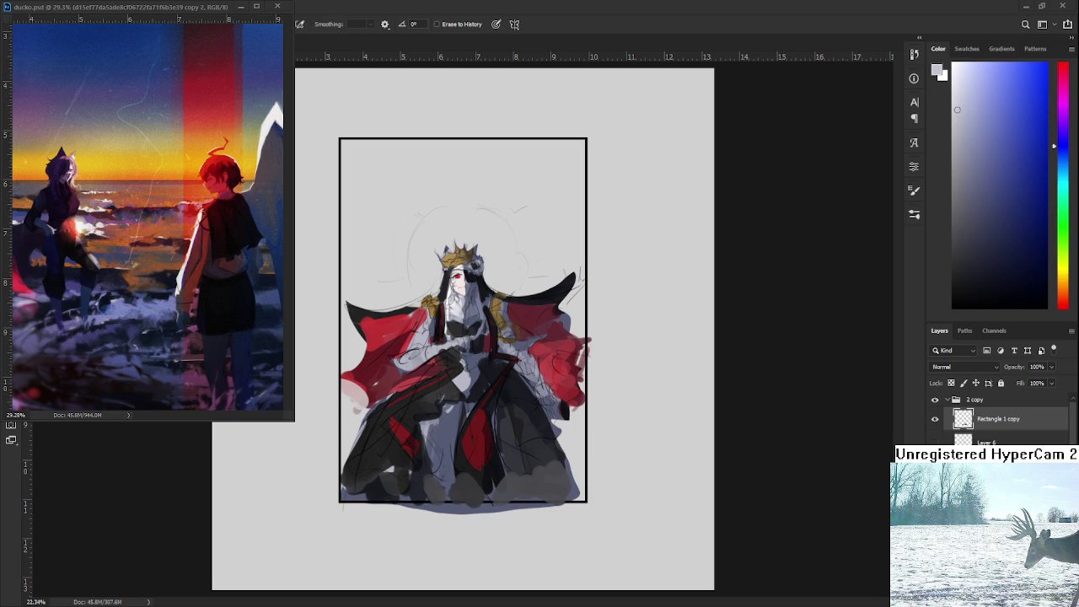
- Paste the anime illustration of three characters as a new layer
key("ctrl+v")
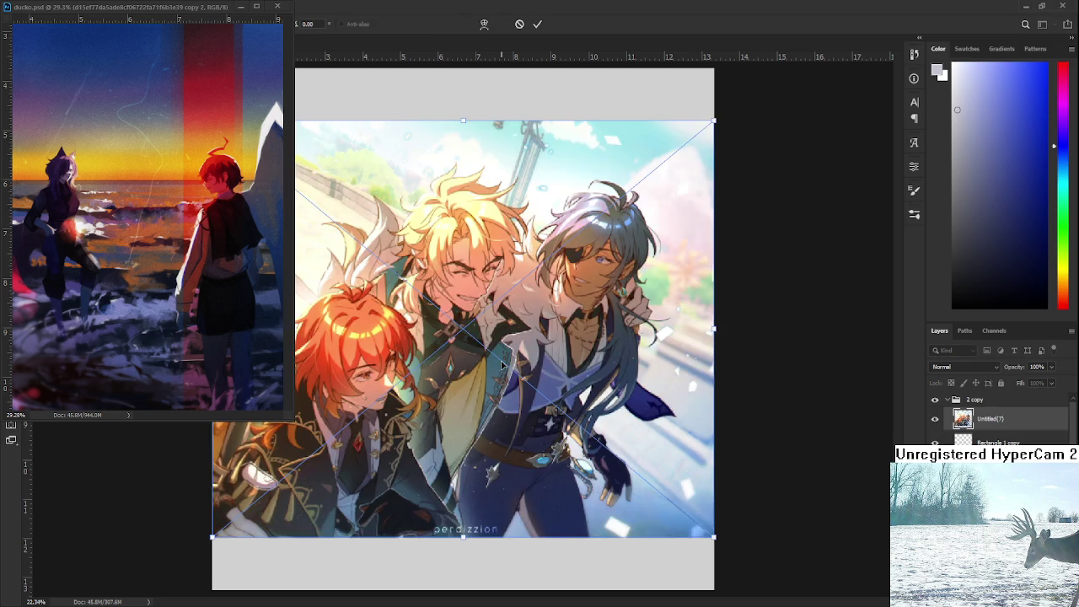
- Inspect the committed illustration, then close the floating ducko.psd reference window
scroll(467, 334, "down", 1)
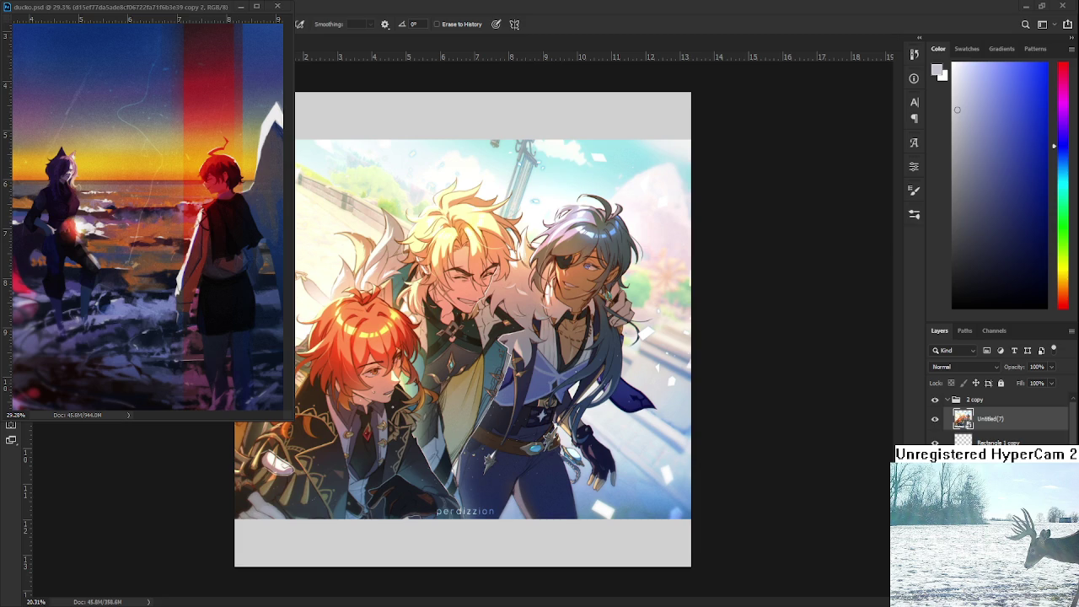
scroll(604, 350, "up", 4)
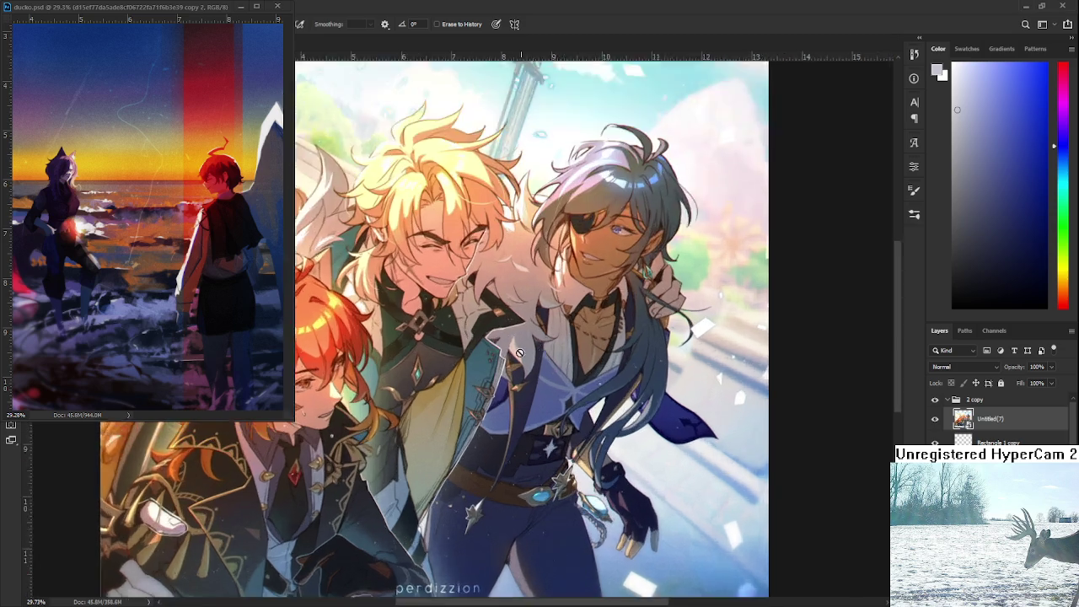
scroll(540, 371, "down", 4)
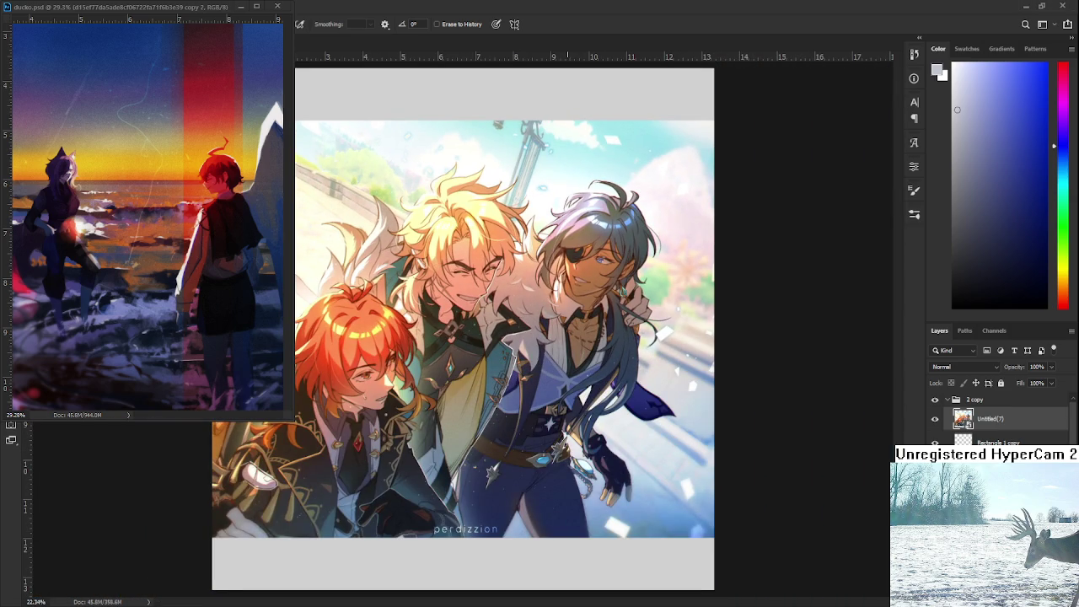
left_click(241, 6)
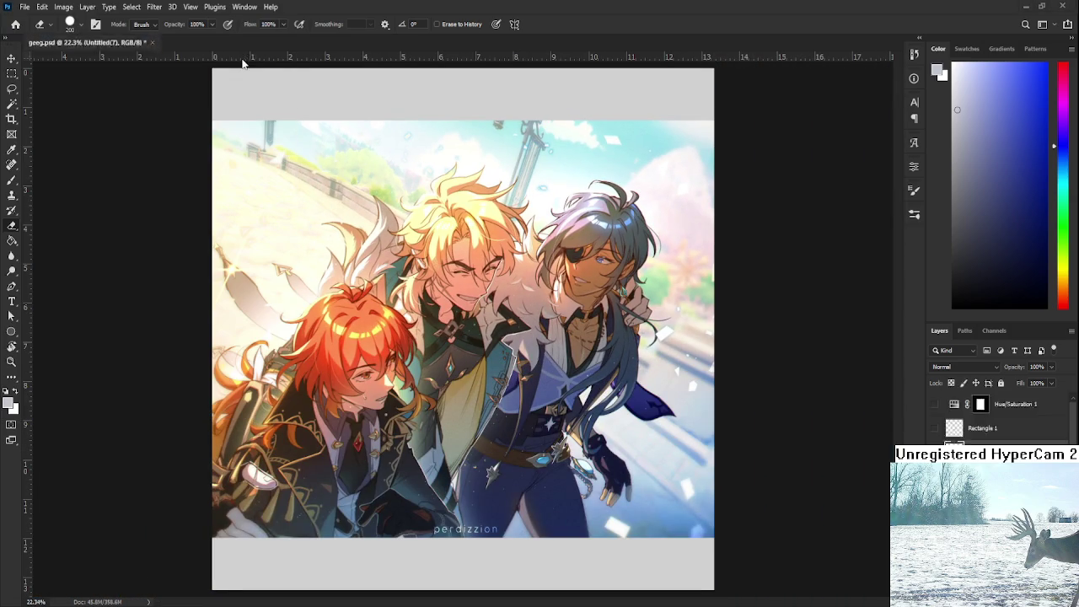
- Open the Raid.psd sketch sheet from recent documents and zoom to the PERDIZZION doodle
left_click(16, 25)
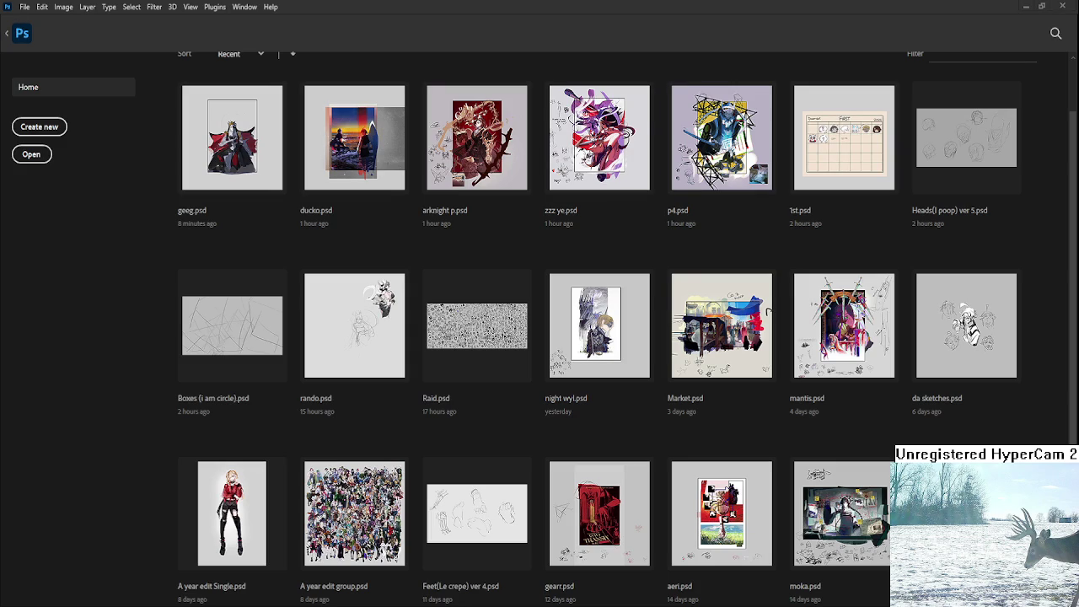
left_click(504, 329)
scroll(757, 224, "up", 3)
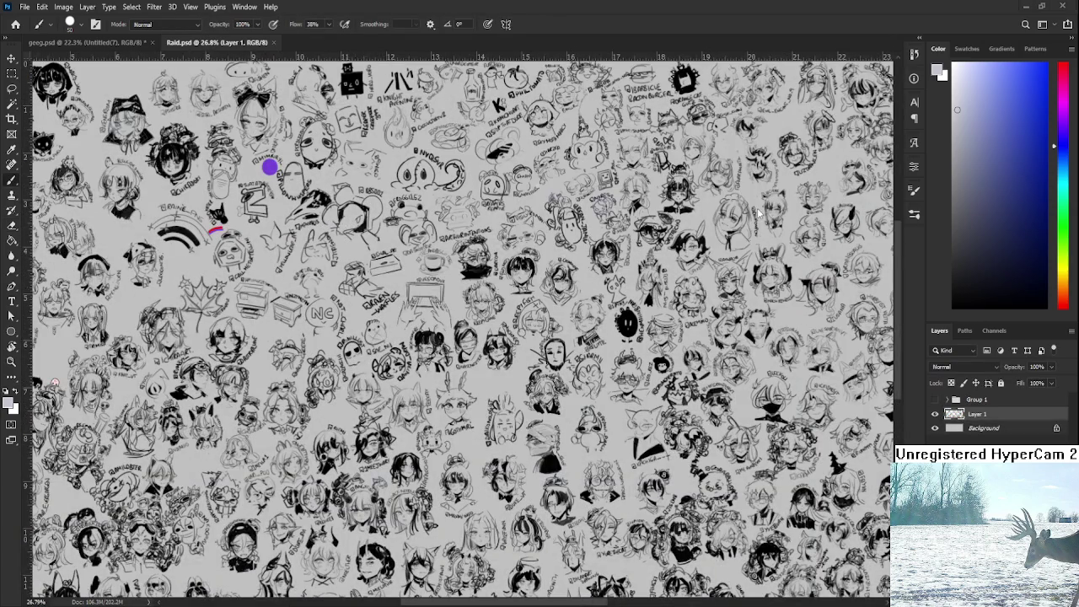
left_click_drag(351, 245, 489, 316)
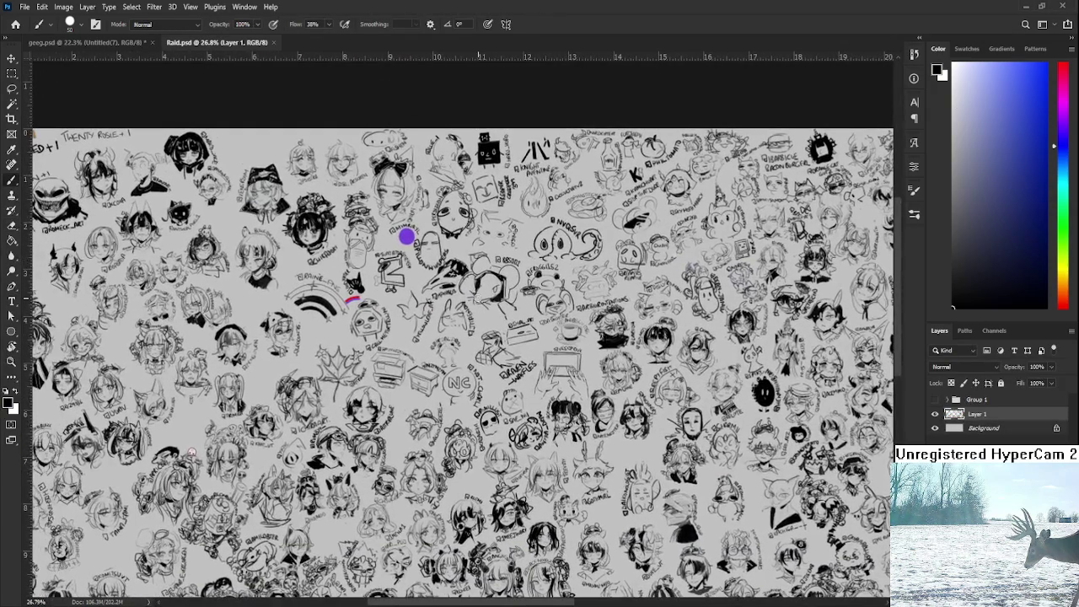
scroll(490, 317, "up", 3)
scroll(472, 320, "up", 3)
scroll(447, 323, "up", 3)
scroll(428, 325, "up", 2)
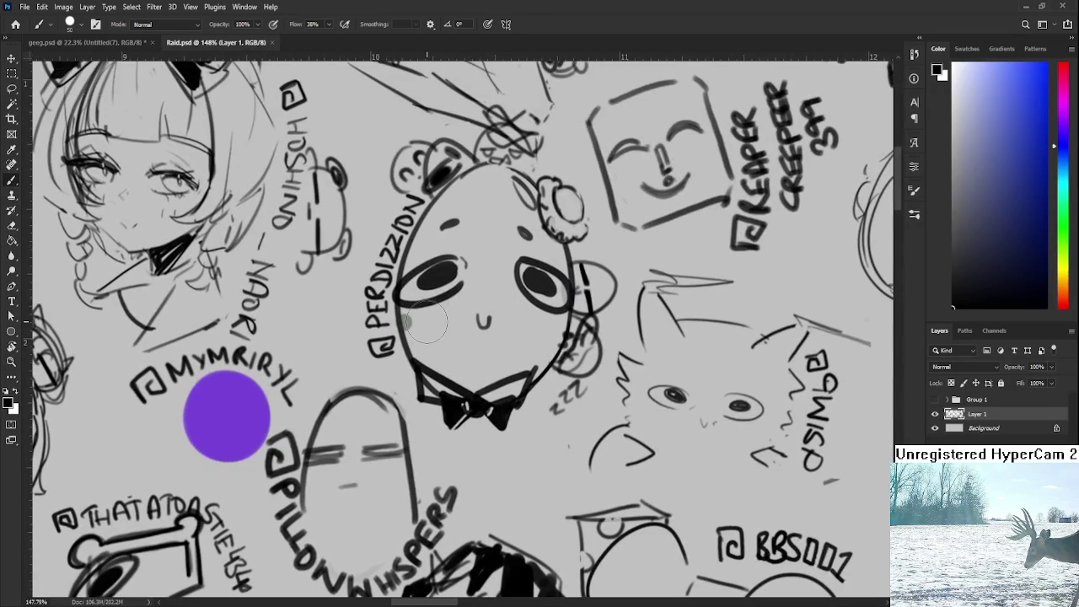
- Shrink the brush, draw a small loop beside the bowtie, then undo it
key("bracketleft")
key("bracketleft")
key("bracketleft")
mouse_move(520, 406)
left_mouse_down()
mouse_move(555, 396)
mouse_move(518, 456)
mouse_move(553, 406)
mouse_move(527, 413)
left_mouse_up()
key("ctrl+z")
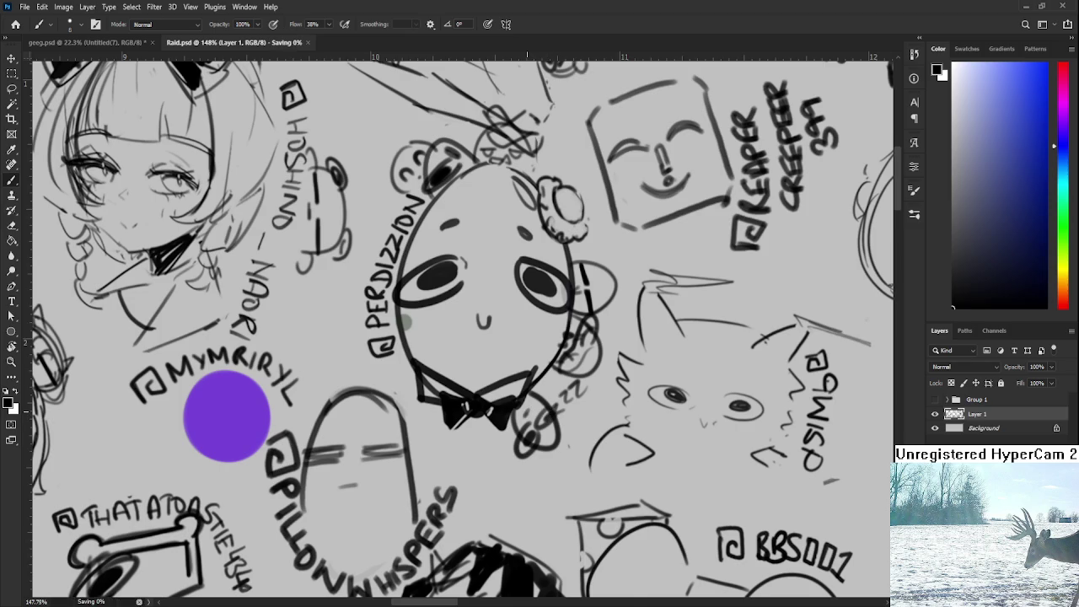
scroll(526, 412, "down", 3)
scroll(527, 411, "down", 2)
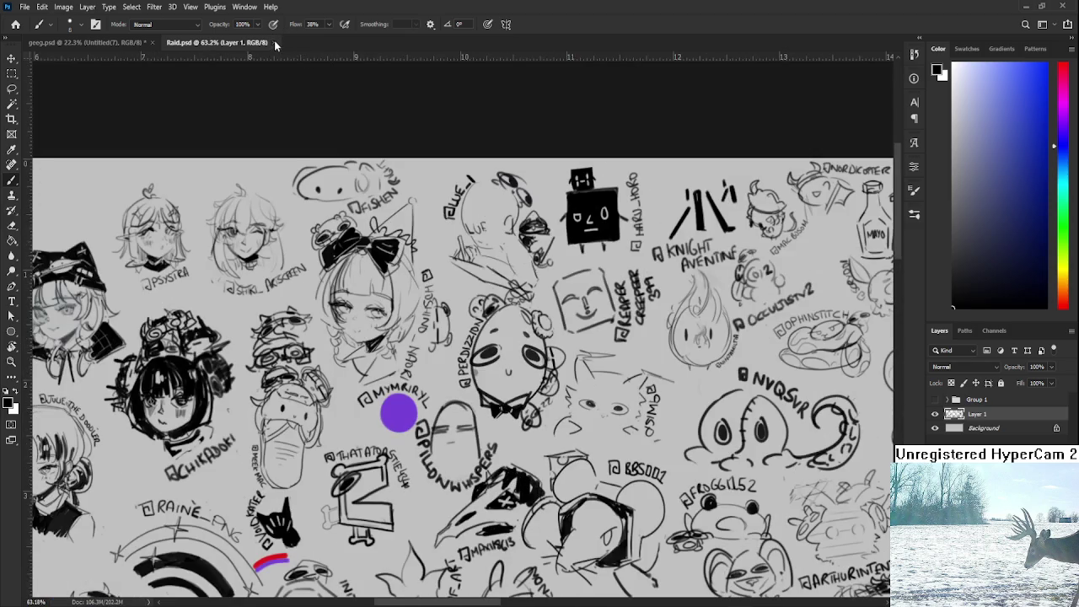
- Close Raid.psd and return to the geeg.psd artwork
left_click(273, 42)
scroll(518, 398, "up", 1)
scroll(374, 354, "up", 2)
left_click_drag(374, 354, 410, 373)
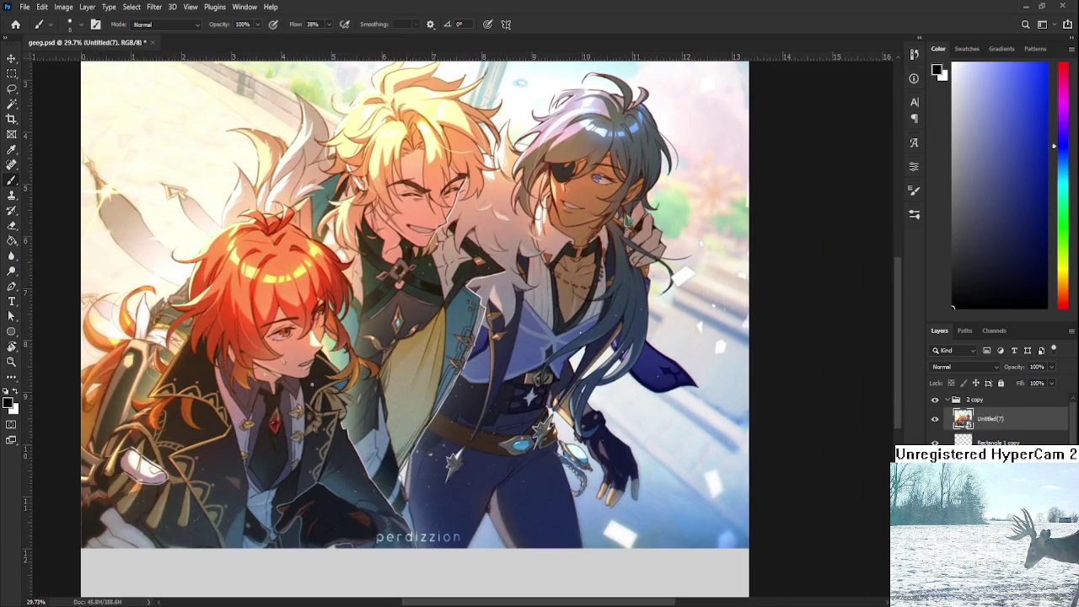
- Hide the character artwork to reveal the queen sketch, with ducko.psd floating beside it
key("Delete")
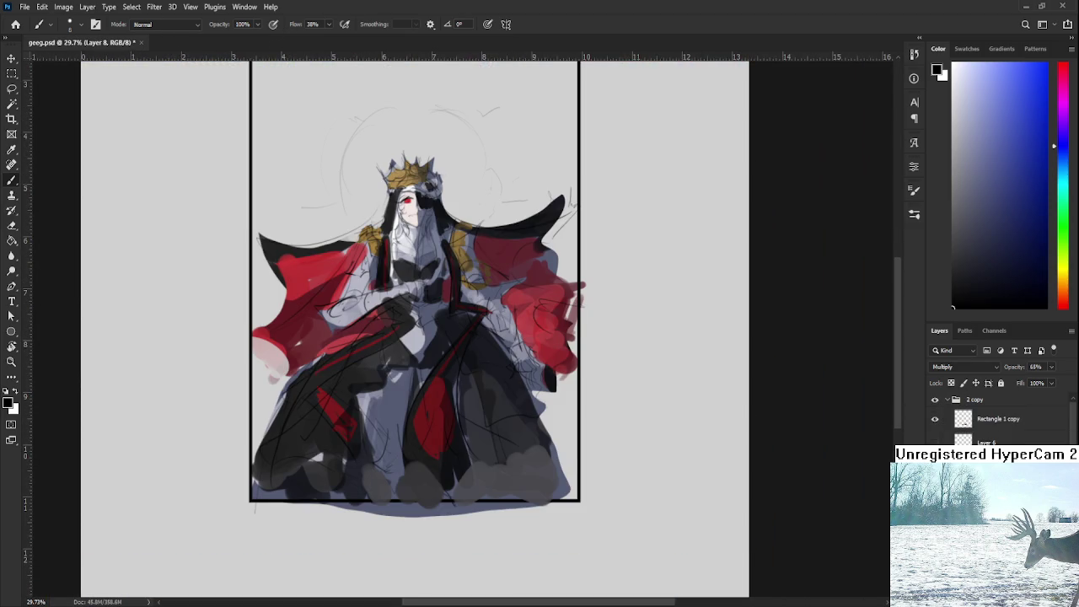
scroll(375, 369, "up", 2)
left_click_drag(374, 369, 403, 421)
key("ctrl+Tab")
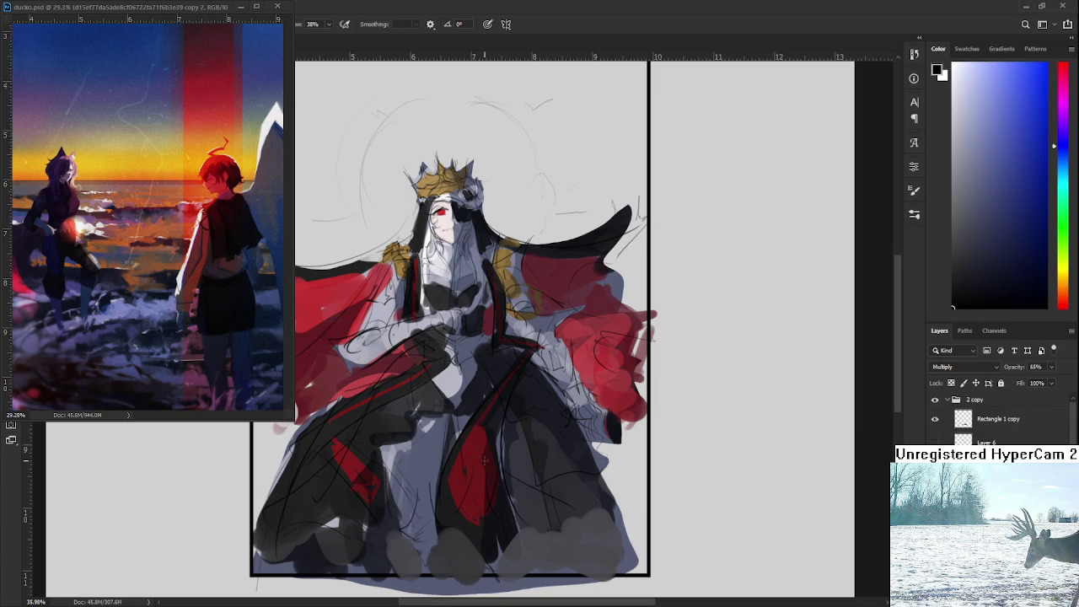
scroll(459, 391, "up", 3)
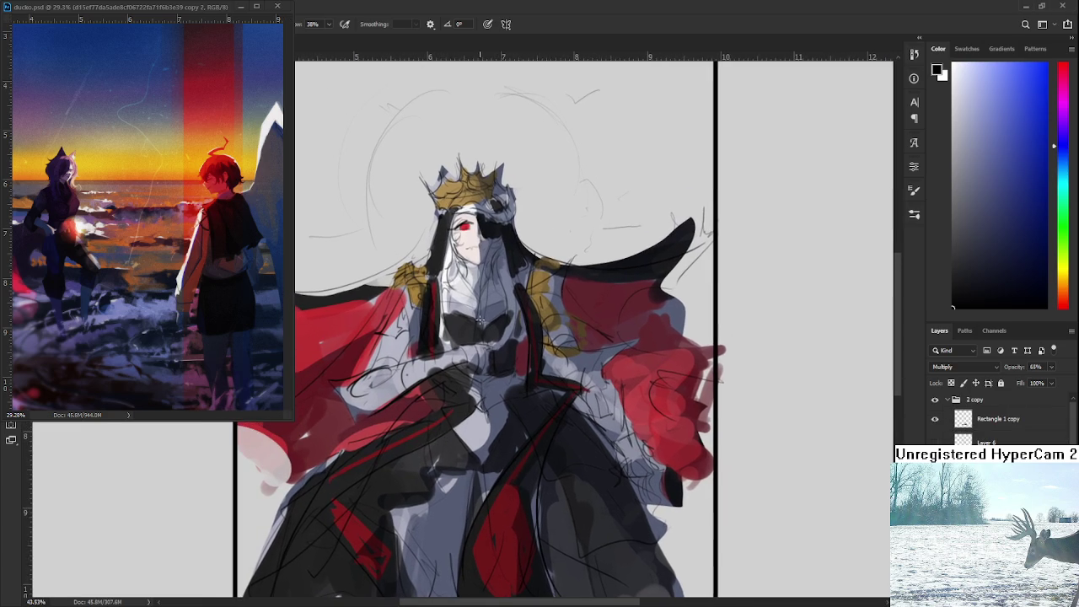
scroll(479, 325, "down", 3)
scroll(480, 321, "down", 1)
scroll(473, 312, "up", 3)
scroll(465, 302, "up", 3)
scroll(458, 291, "up", 4)
scroll(460, 307, "up", 1)
scroll(467, 333, "up", 1)
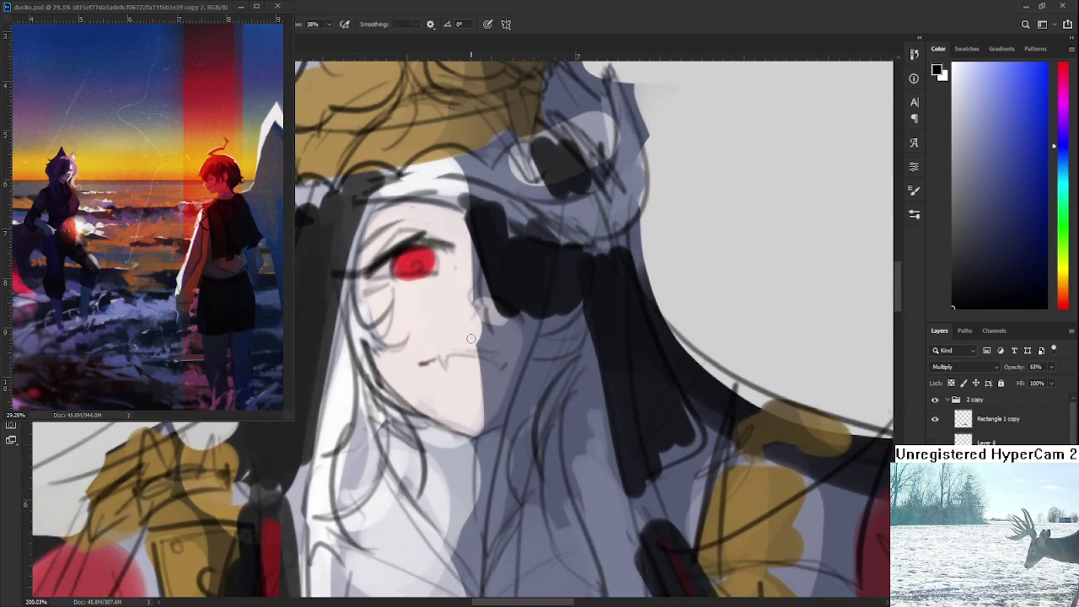
scroll(472, 354, "up", 1)
scroll(475, 364, "down", 3)
scroll(489, 367, "down", 2)
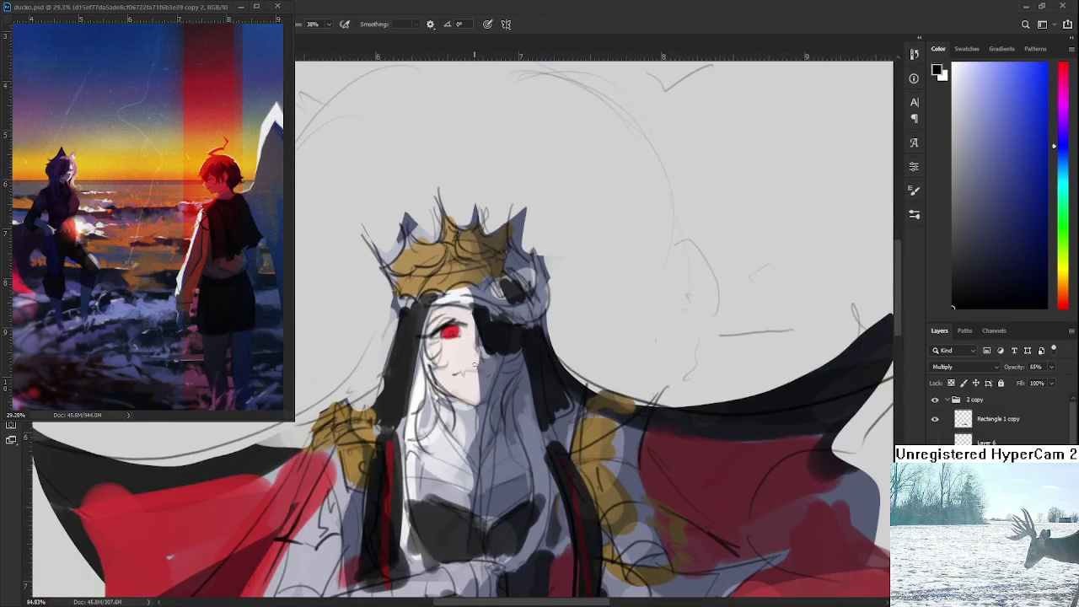
scroll(506, 369, "down", 2)
left_click_drag(532, 439, 519, 219)
scroll(512, 293, "down", 1)
scroll(512, 294, "down", 1)
left_click_drag(512, 293, 509, 310)
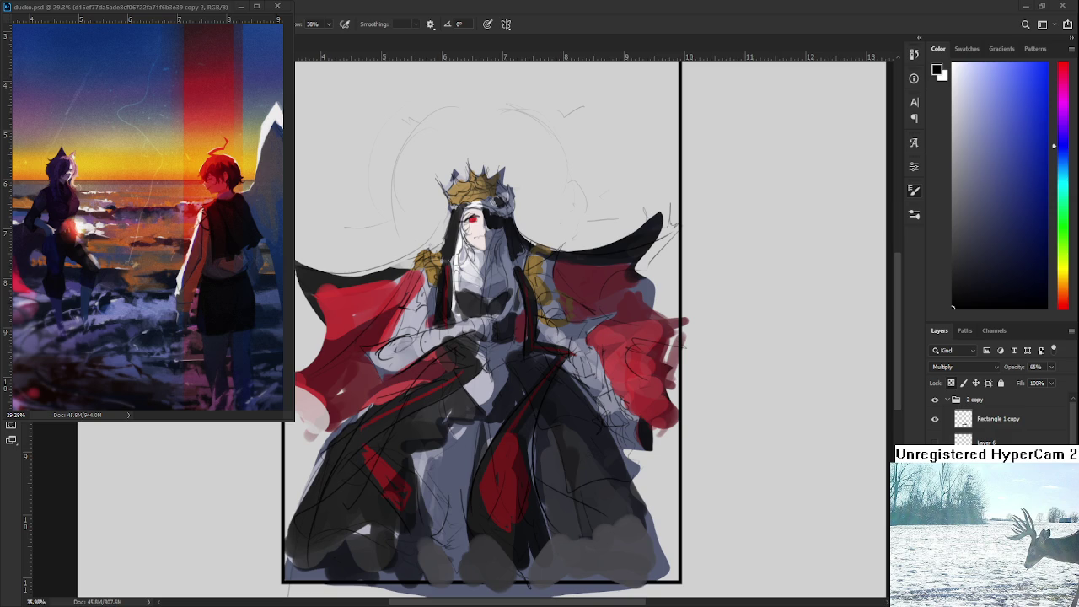
scroll(468, 277, "up", 2)
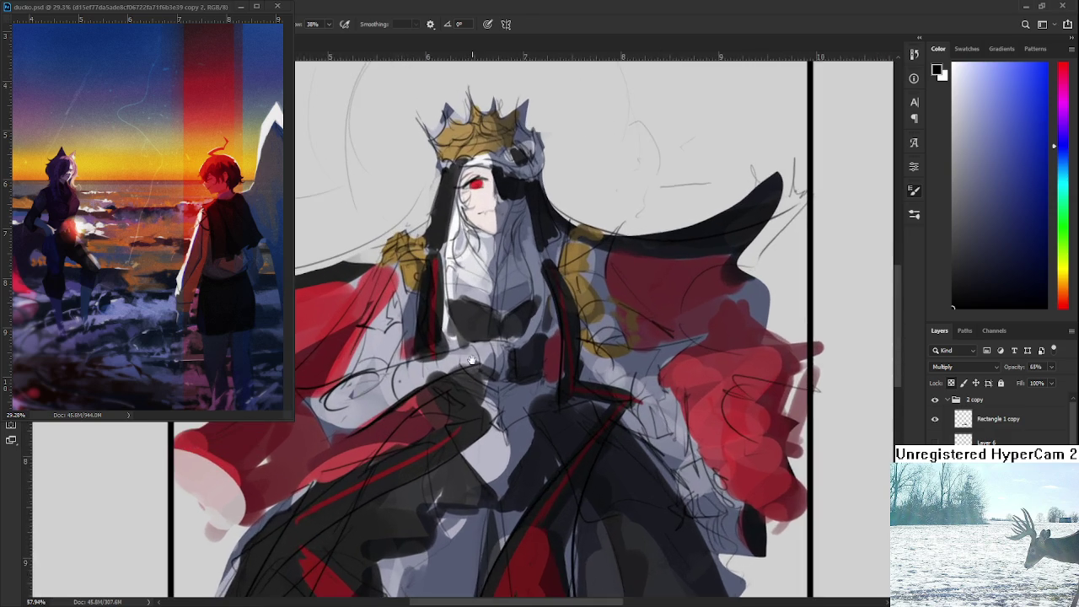
scroll(466, 271, "up", 2)
scroll(465, 265, "up", 2)
scroll(462, 256, "up", 2)
scroll(463, 270, "down", 1)
scroll(468, 287, "up", 1)
scroll(474, 320, "down", 2)
scroll(483, 358, "down", 1)
scroll(483, 357, "down", 2)
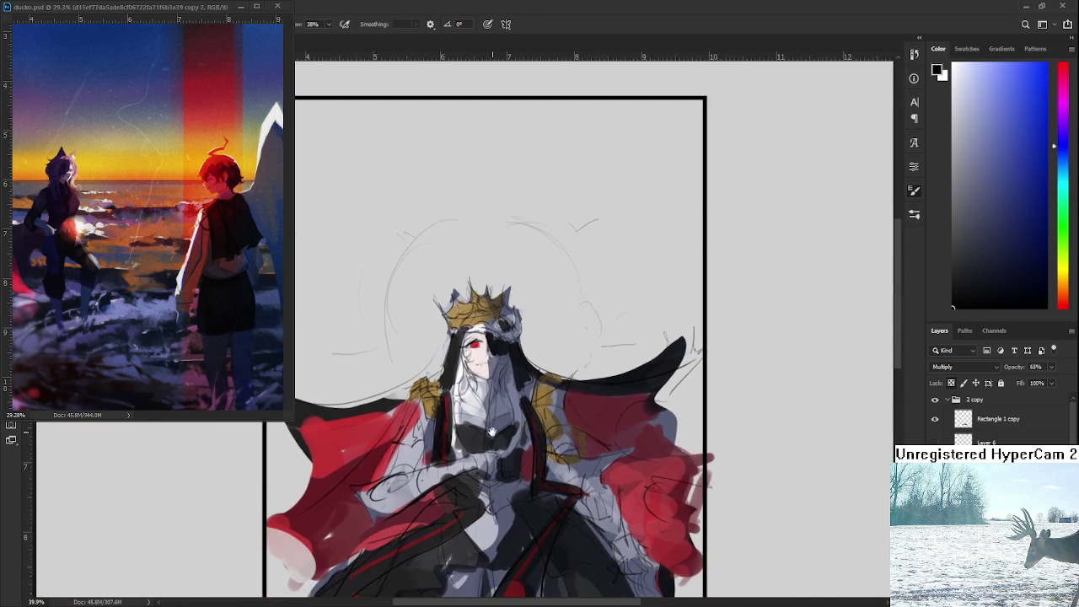
scroll(492, 355, "down", 1)
scroll(573, 363, "down", 1)
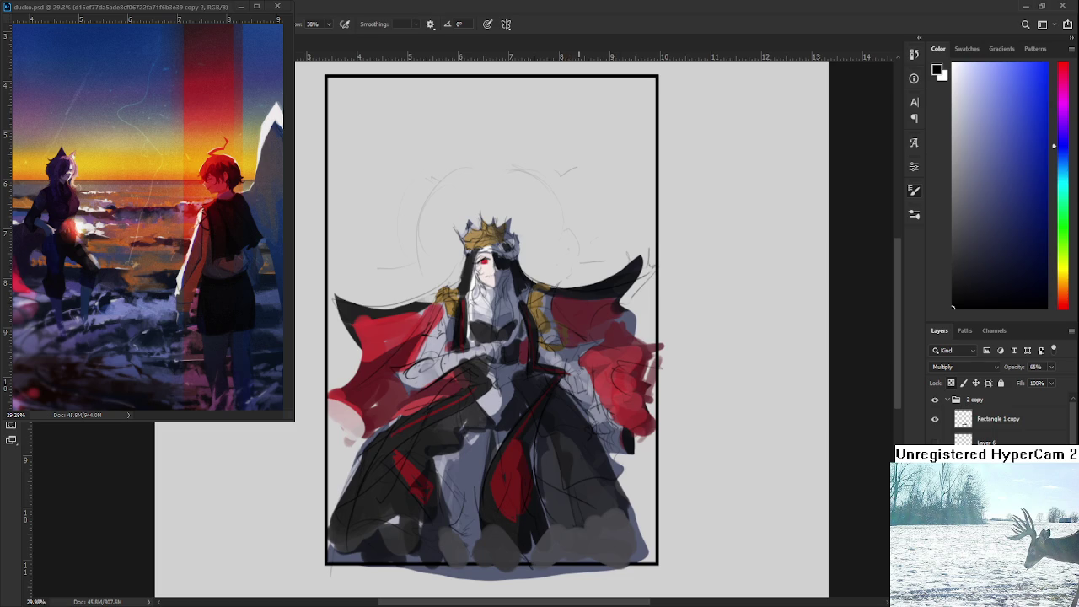
left_click_drag(1067, 256, 1066, 289)
- Pick an orange colour, enlarge the brush, and paint a dark stroke across the lower robe
left_click(1026, 110)
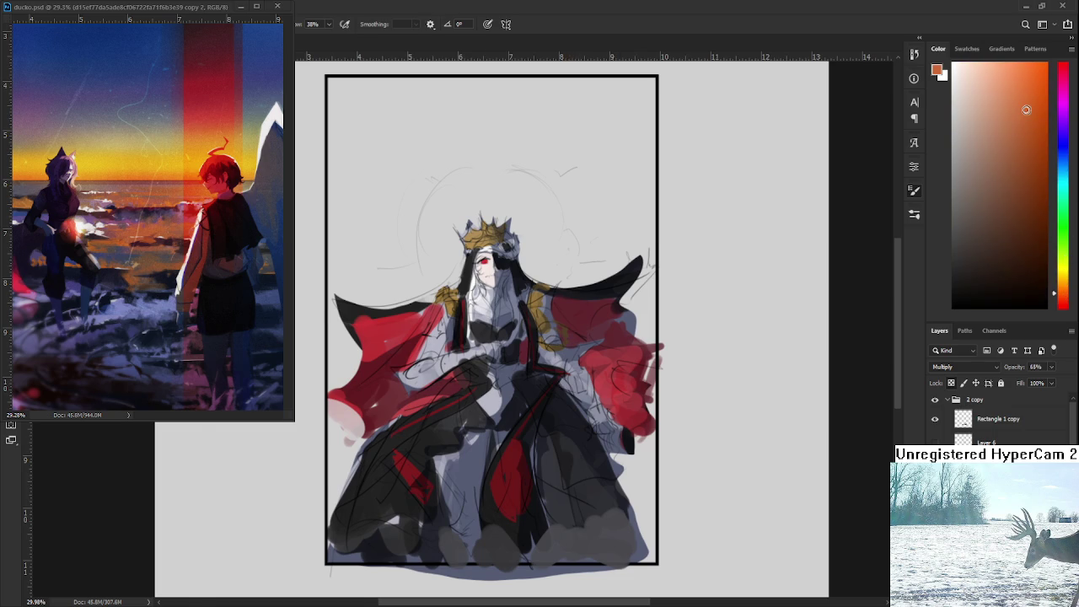
scroll(541, 420, "down", 1)
key("bracketright")
key("bracketright")
key("bracketright")
key("bracketright")
key("bracketright")
key("bracketright")
key("bracketright")
key("bracketright")
key("bracketright")
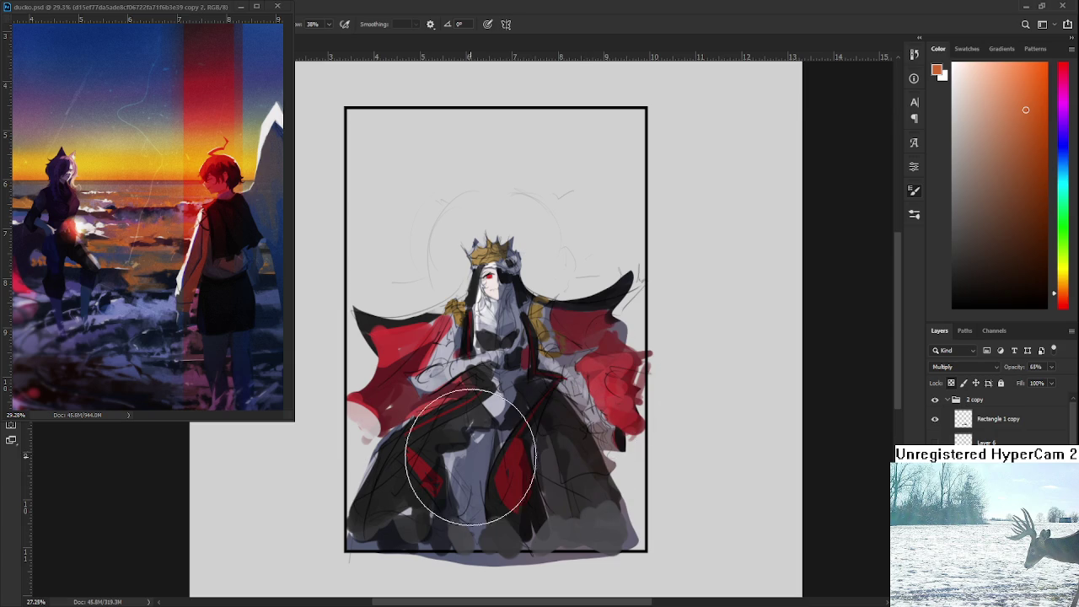
left_click_drag(470, 472, 464, 517)
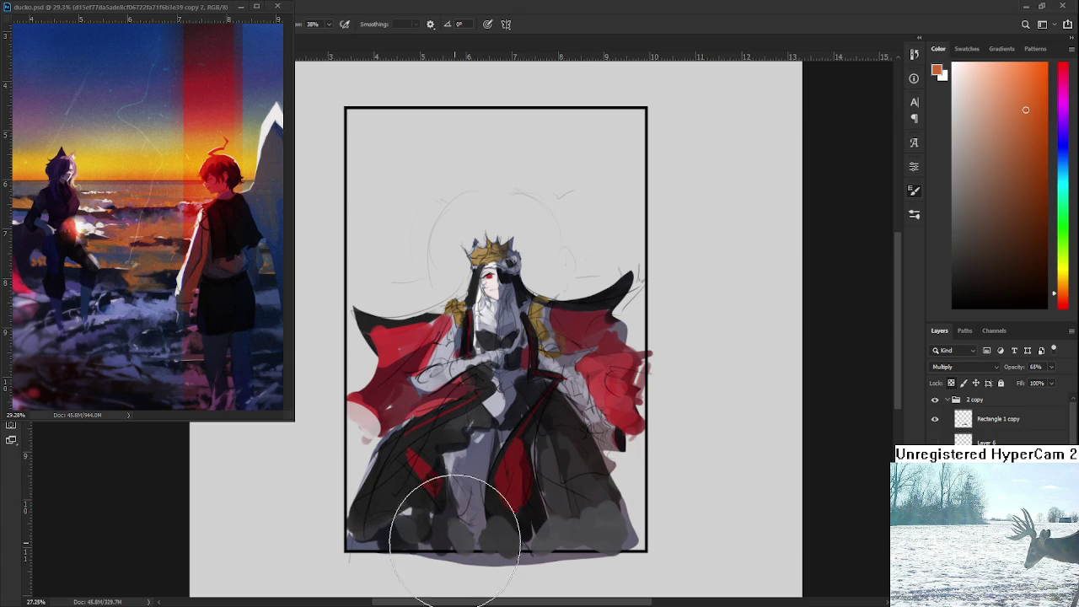
- Switch to purple and tint the queen's central robe and lower body
left_click(1060, 114)
left_click(1025, 117)
mouse_move(548, 354)
left_mouse_down()
mouse_move(458, 397)
mouse_move(398, 458)
mouse_move(459, 447)
mouse_move(554, 470)
mouse_move(410, 506)
mouse_move(518, 428)
mouse_move(505, 278)
left_mouse_up()
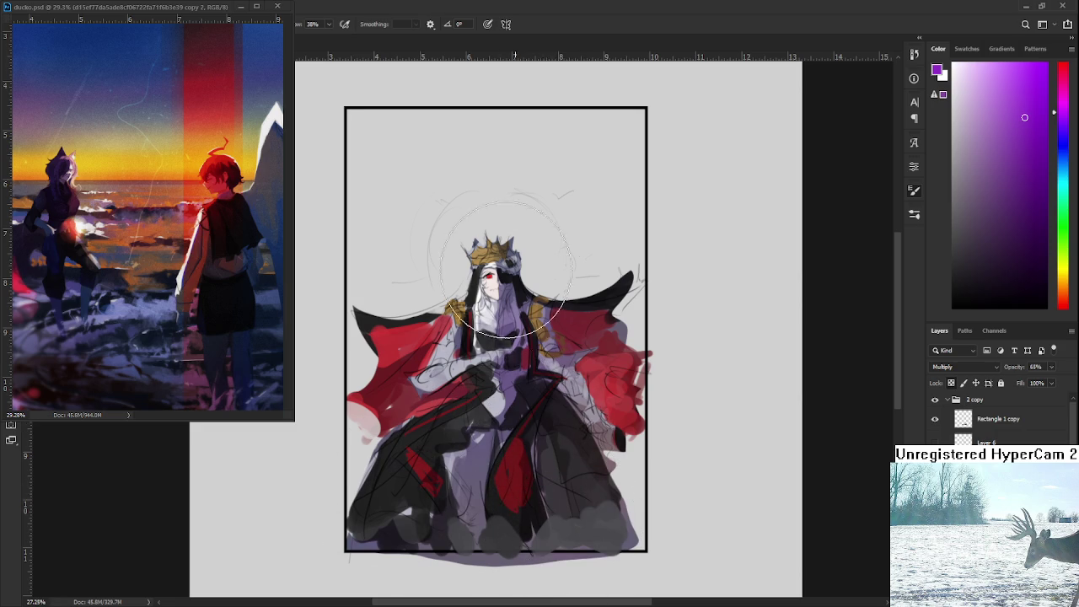
scroll(523, 252, "up", 1)
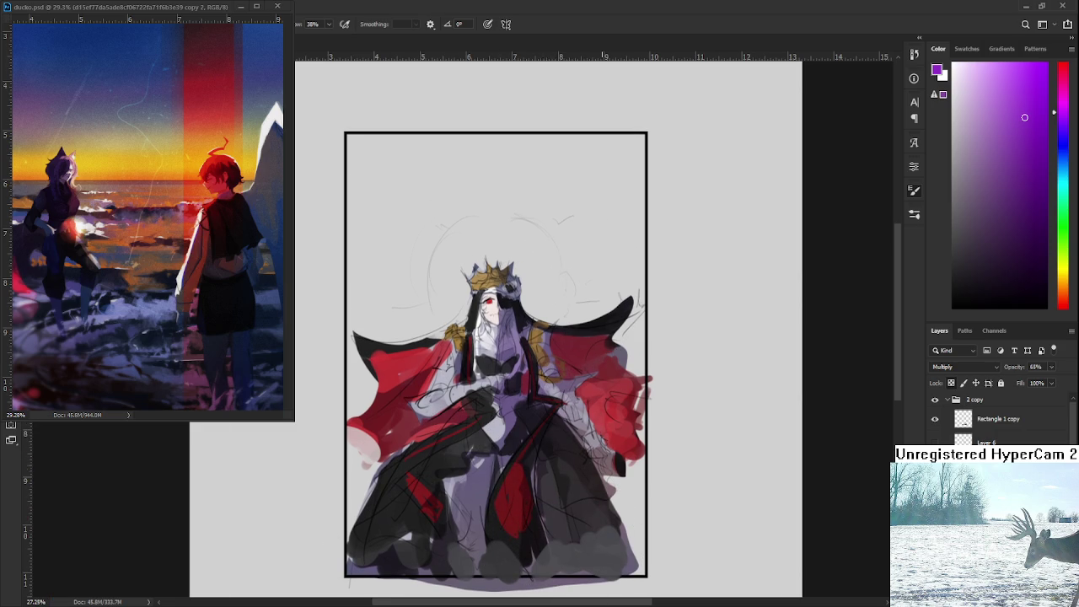
scroll(591, 354, "down", 1)
scroll(590, 354, "up", 2)
scroll(591, 354, "up", 1)
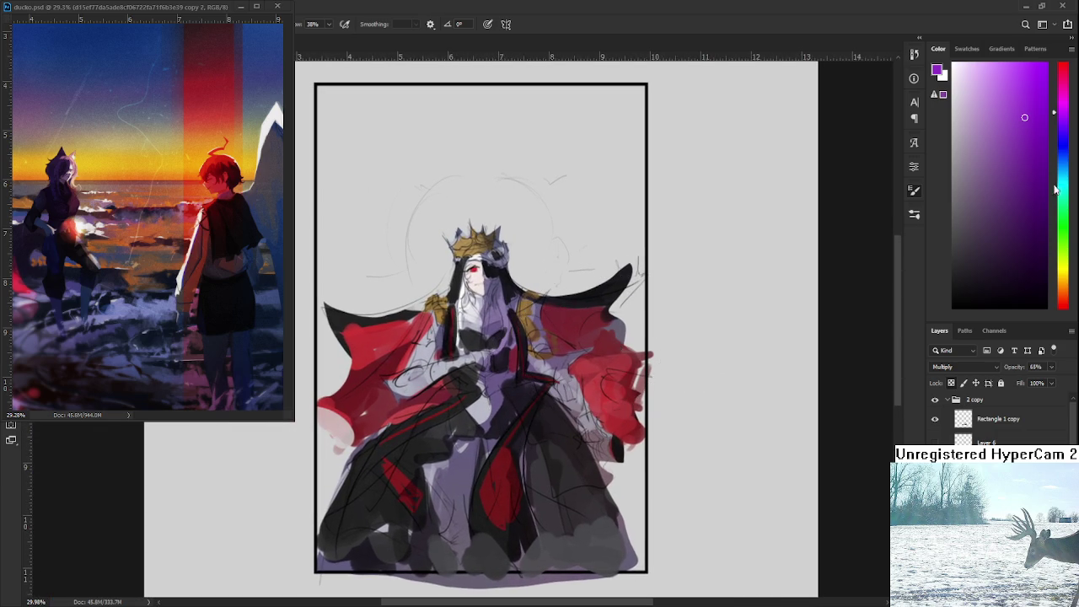
- Try blue and cyan colours, then settle on a crimson red sampled from the cape
left_click(1062, 146)
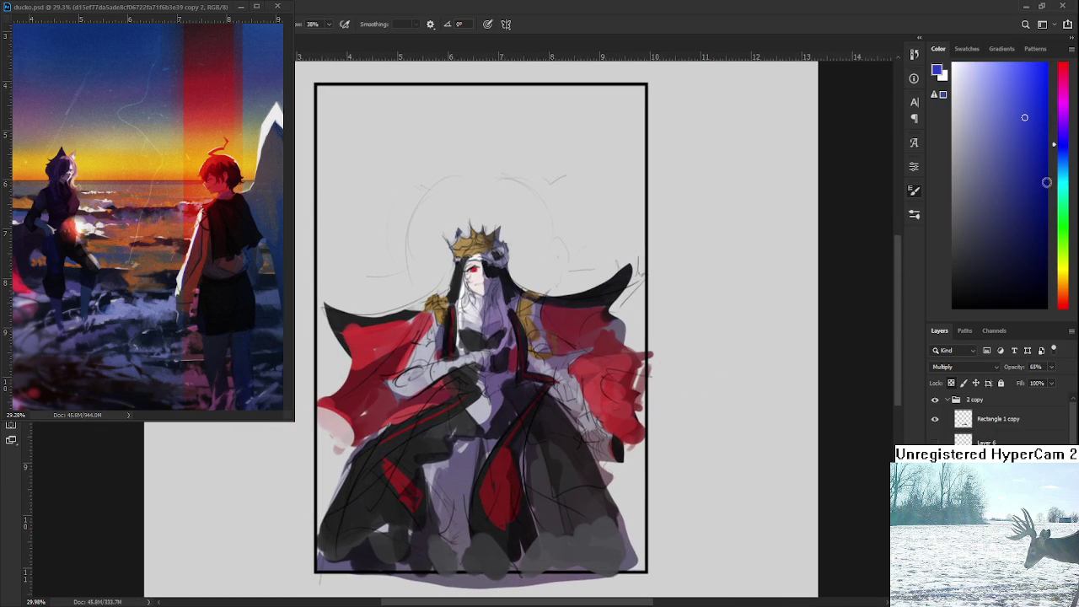
left_click(1062, 174)
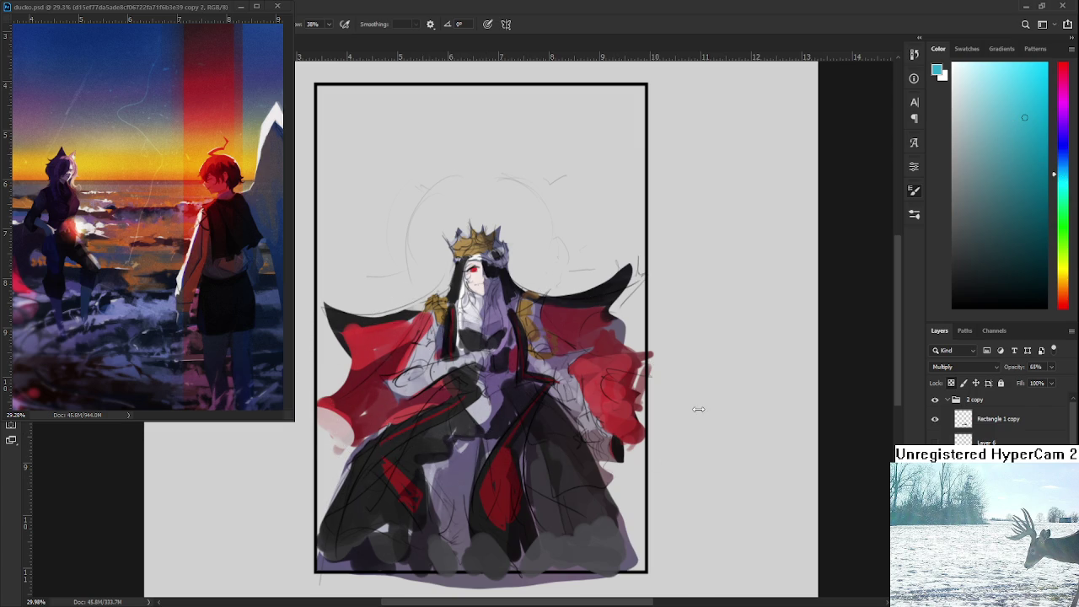
left_click(354, 347, "alt")
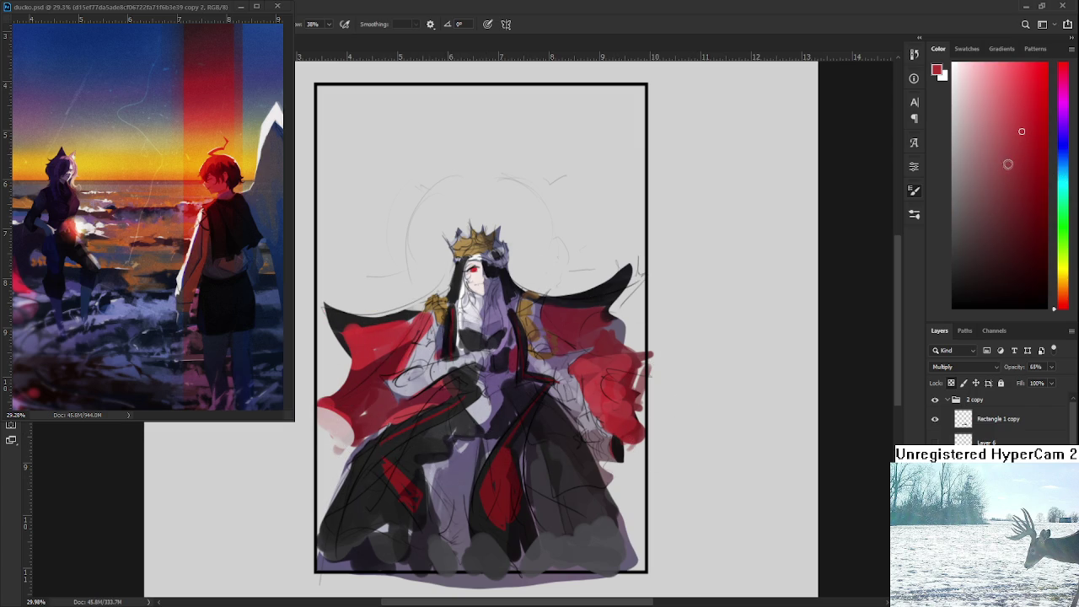
left_click(1032, 108)
scroll(396, 345, "up", 3)
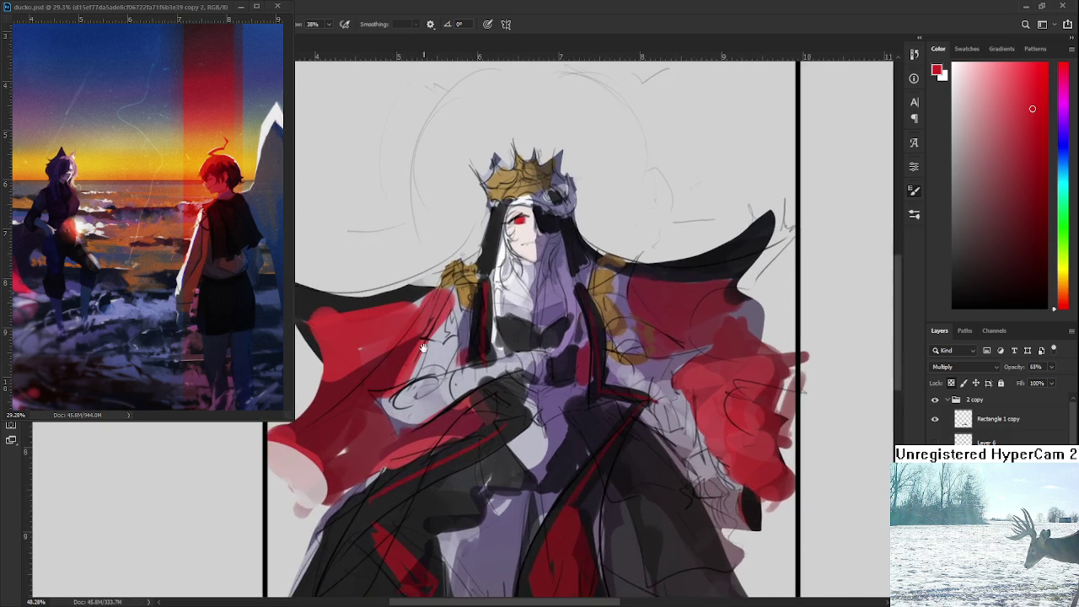
- Zoom in on the queen's face
scroll(497, 369, "up", 2)
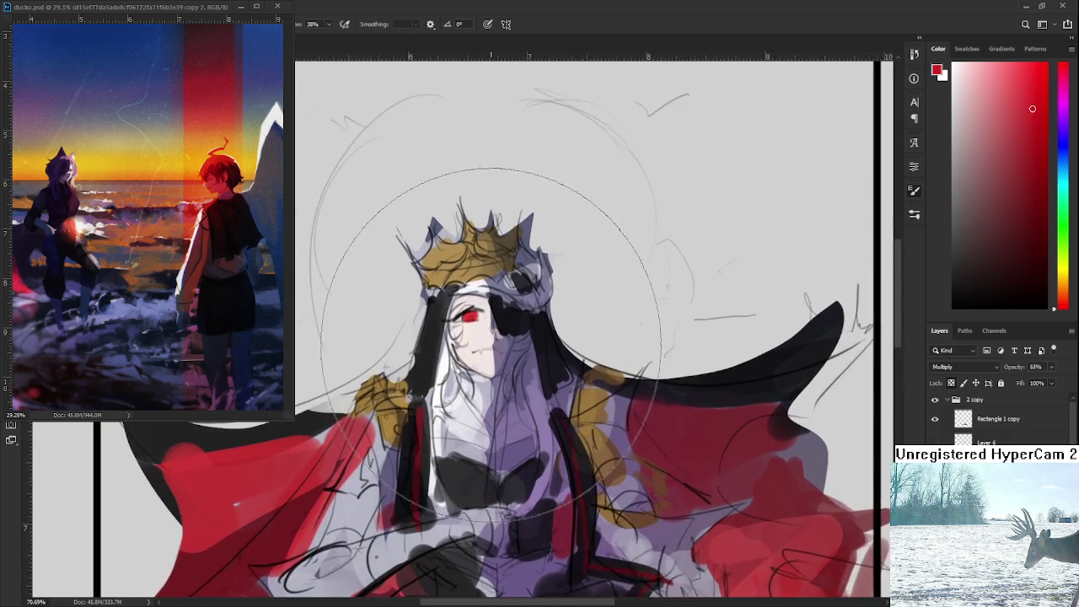
scroll(498, 368, "up", 2)
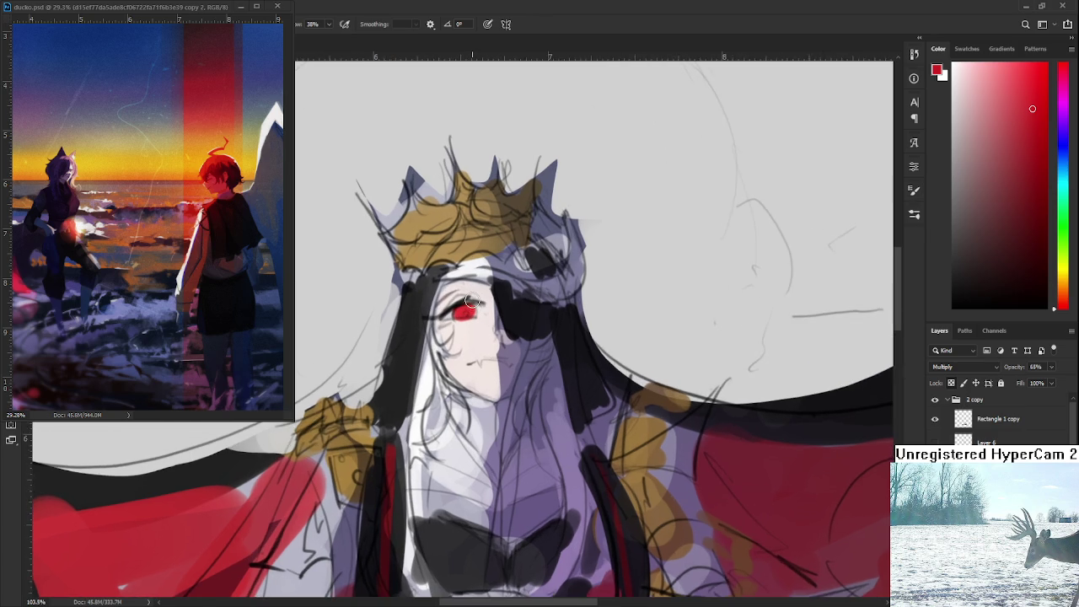
scroll(474, 326, "up", 1)
scroll(523, 320, "up", 1)
scroll(572, 314, "up", 4)
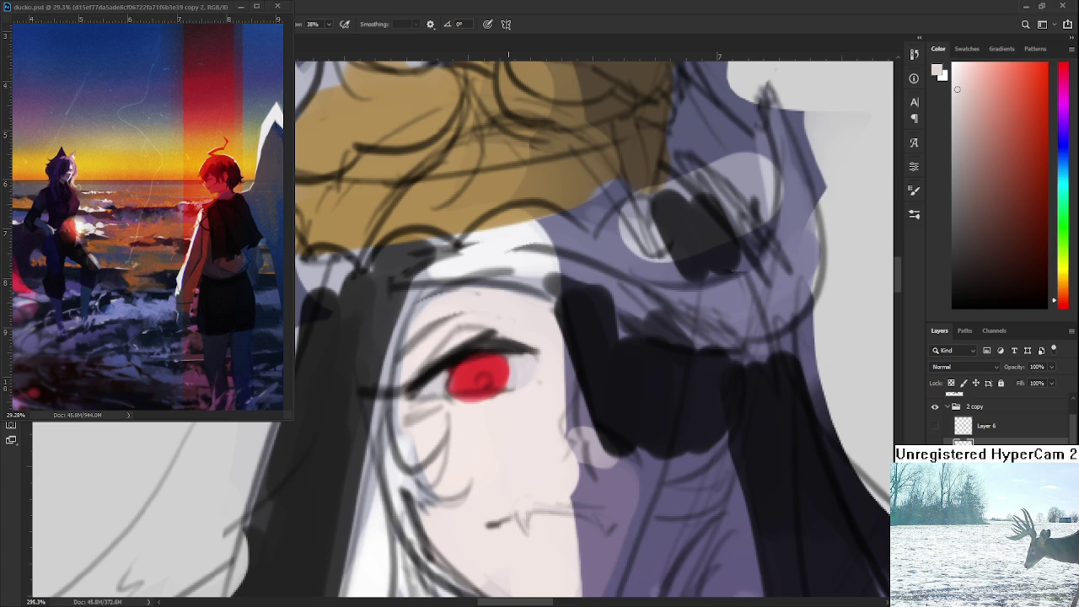
- Zoom in on the eye and thicken the left end of the eyelid line in black
scroll(510, 343, "down", 3)
left_click_drag(516, 406, 512, 366)
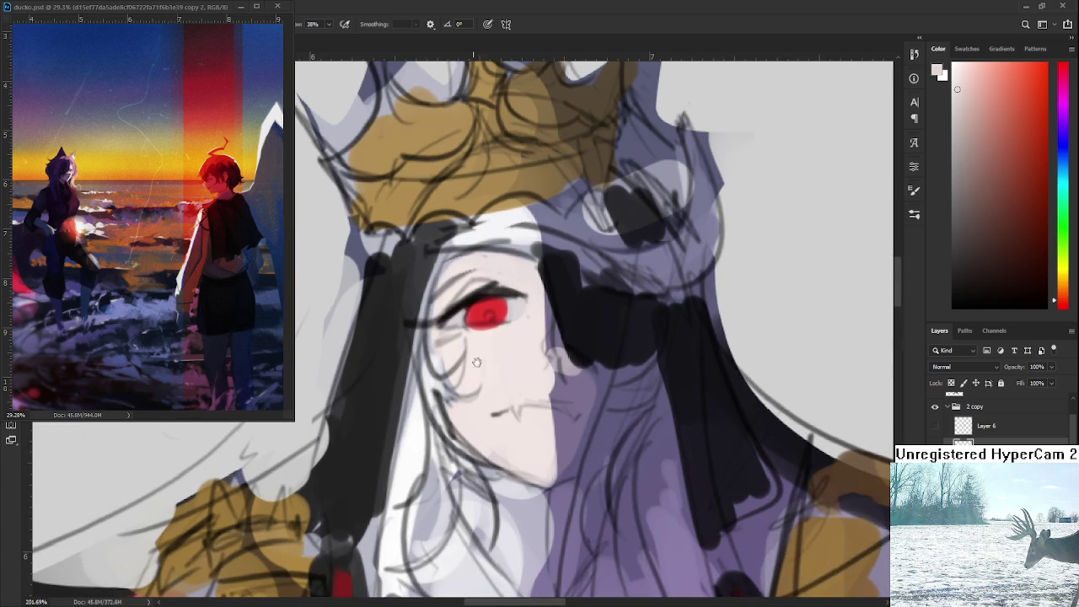
scroll(510, 337, "up", 1)
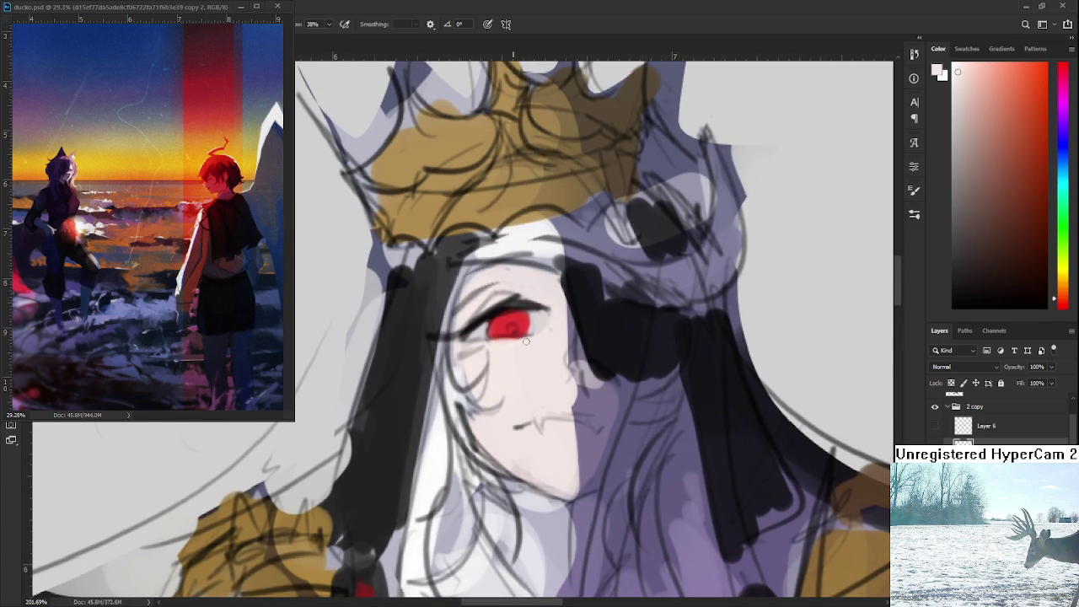
left_click(494, 325, "alt")
mouse_move(494, 326)
left_mouse_down()
mouse_move(503, 306)
mouse_move(544, 307)
mouse_move(460, 329)
left_mouse_up()
left_click(497, 307, "alt")
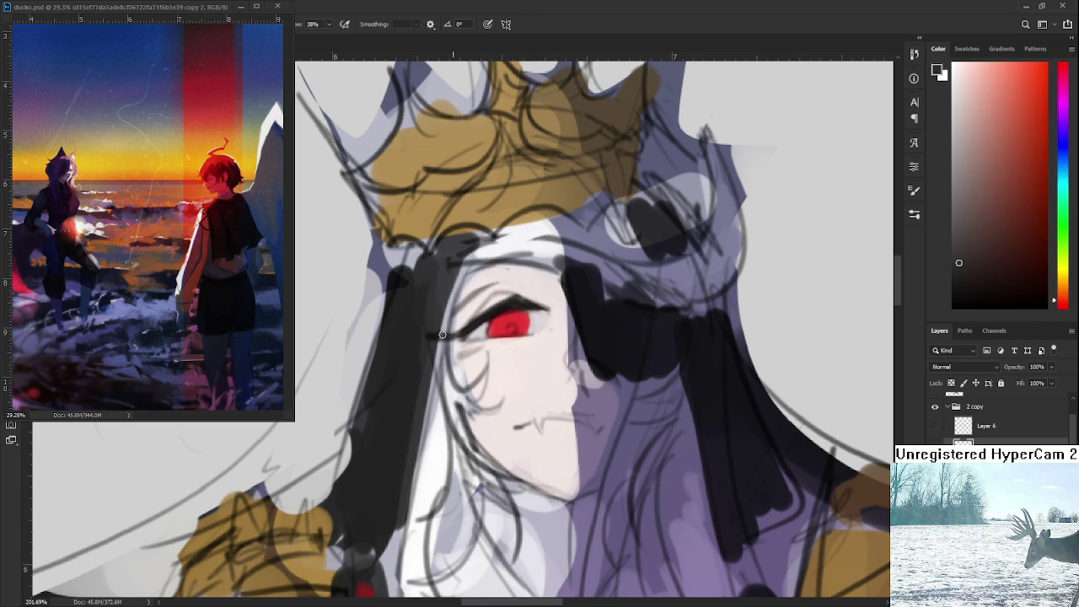
- Paint the eye's red into its left corner, then resample black and red
left_click(482, 330, "alt")
left_click_drag(484, 319, 462, 334)
left_click(495, 313, "alt")
left_click(464, 331, "alt")
left_click(489, 321, "alt")
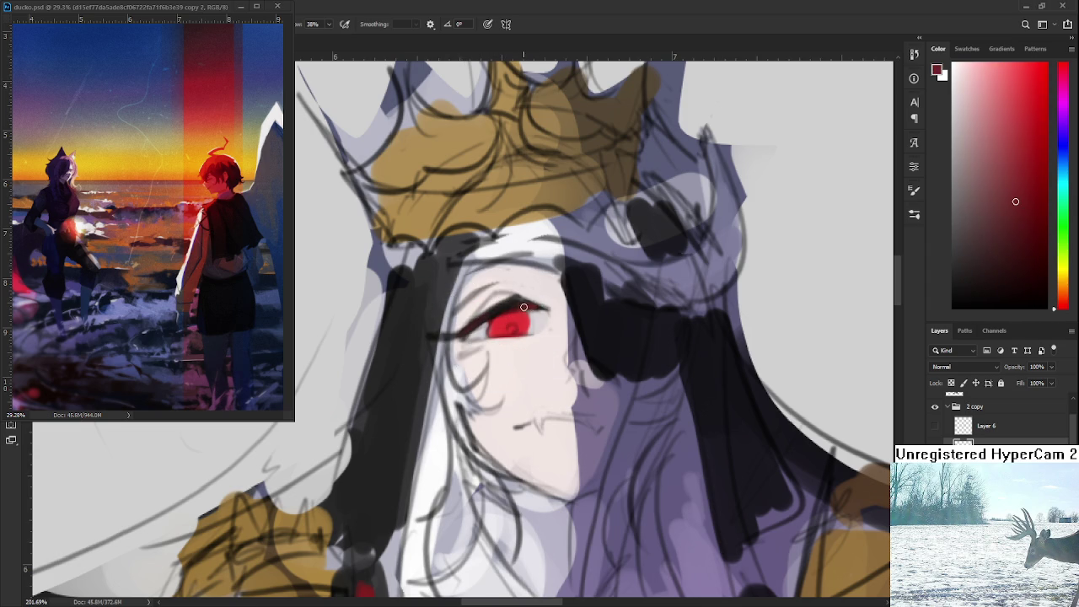
- Sample darker reds and the cheek's lavender shadow, shifting it lighter and toward purple
left_click(512, 300, "alt")
left_click(591, 390, "alt")
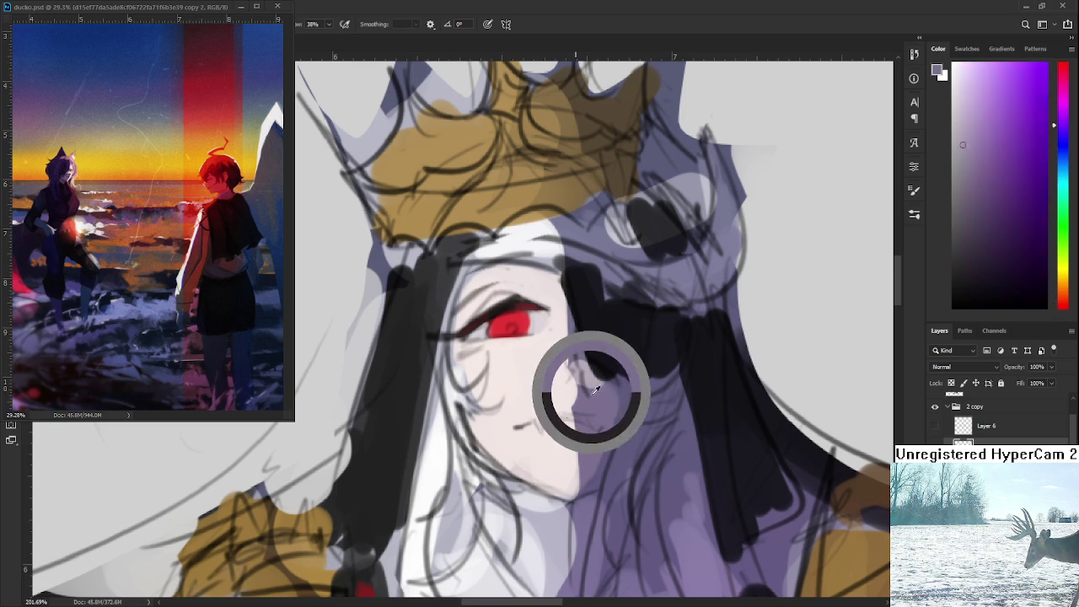
left_click_drag(972, 169, 973, 124)
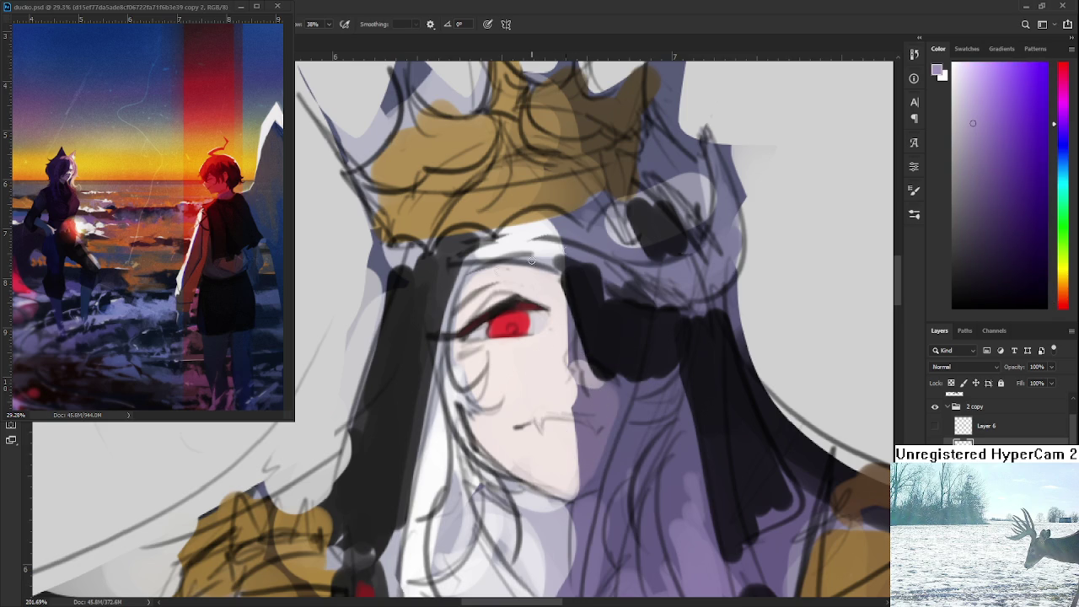
left_click(507, 303, "alt")
left_click(500, 305, "alt")
left_click(489, 313, "alt")
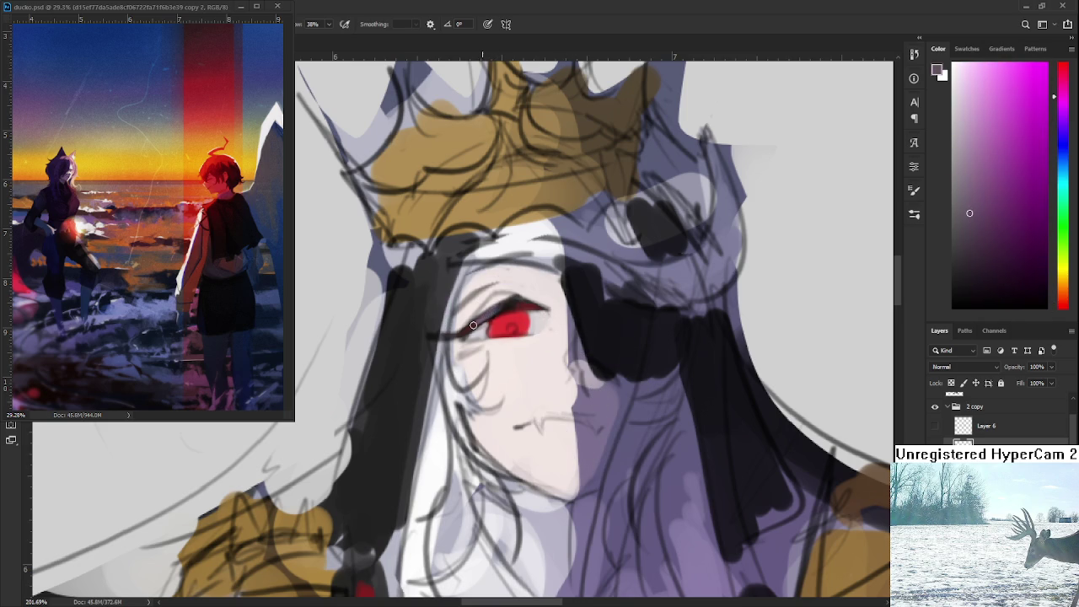
left_click(493, 314, "alt")
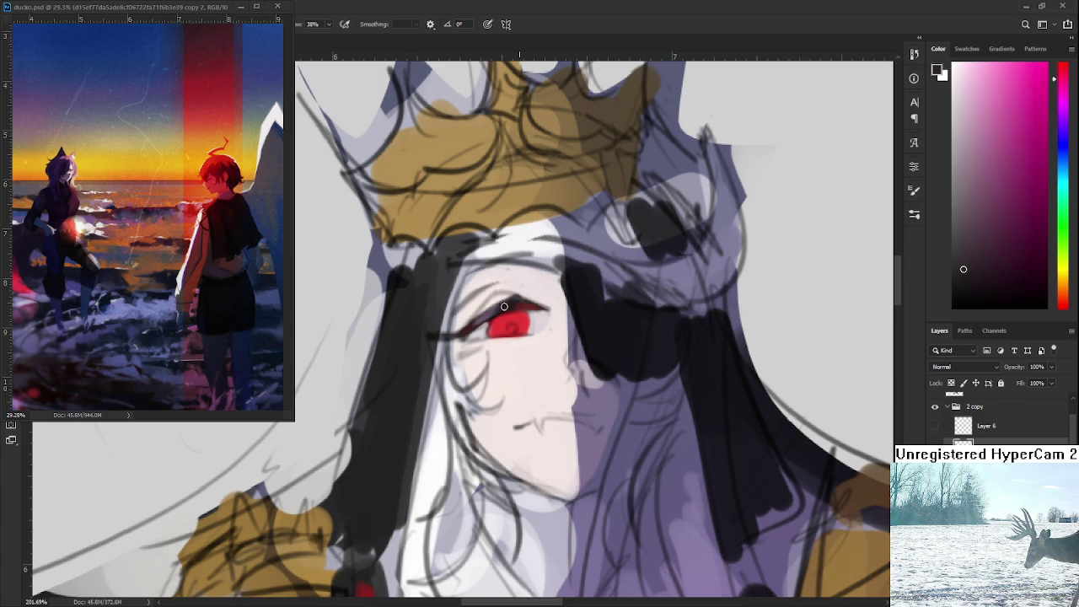
- Sample light pink, the eye's red, the lid's near-black and the pale skin tone
left_click(486, 331, "alt")
left_click(486, 329, "alt")
left_click(495, 329, "alt")
left_click(506, 307, "alt")
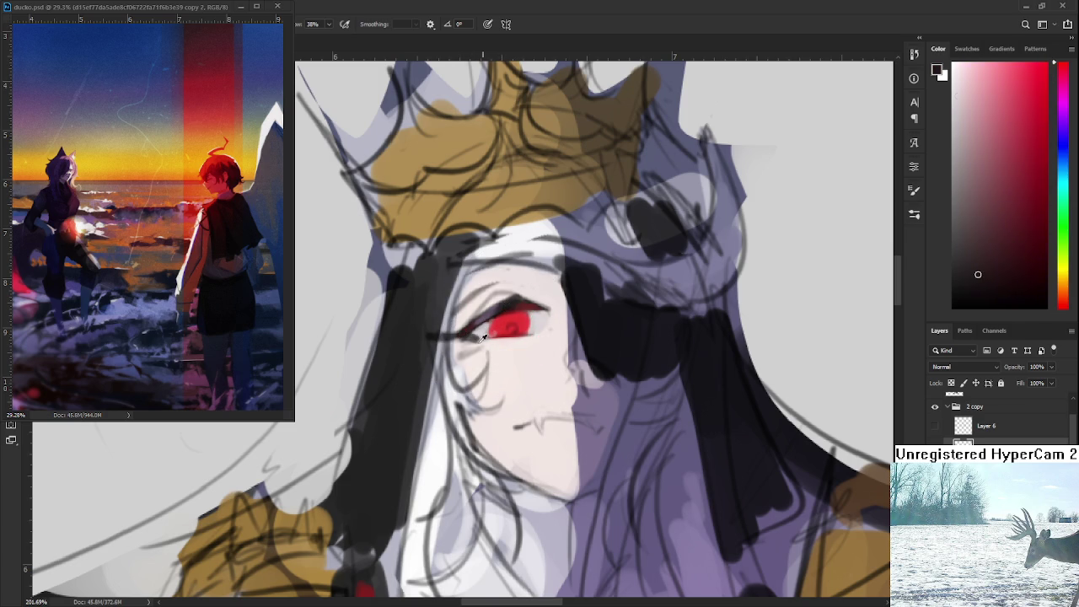
left_click(484, 334, "alt")
left_click(479, 332, "alt")
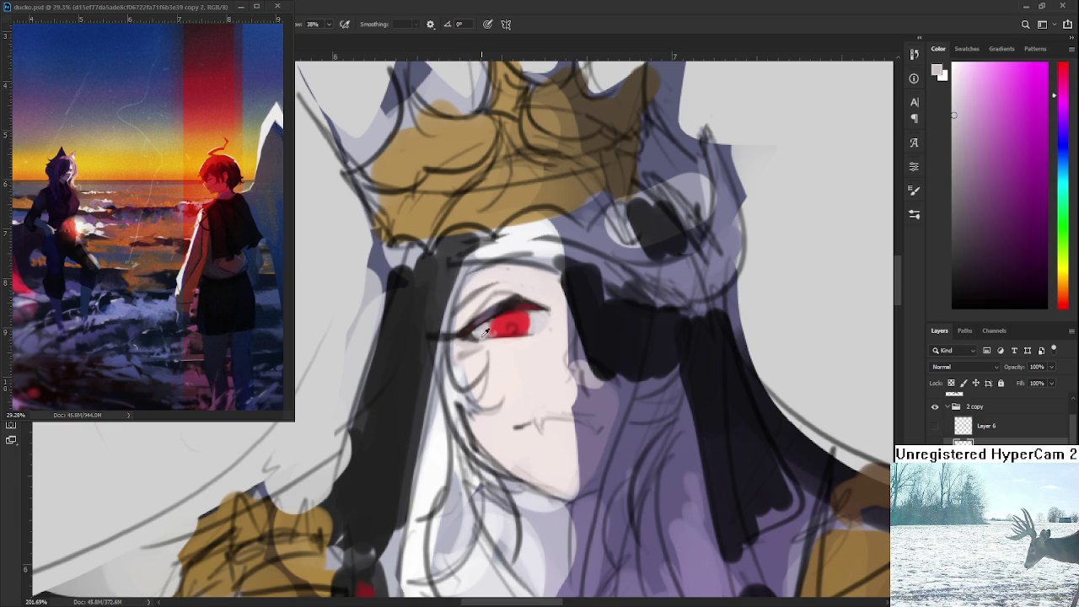
- Alternate between dark red from the eye and the light pink skin tone
left_click(471, 321, "alt")
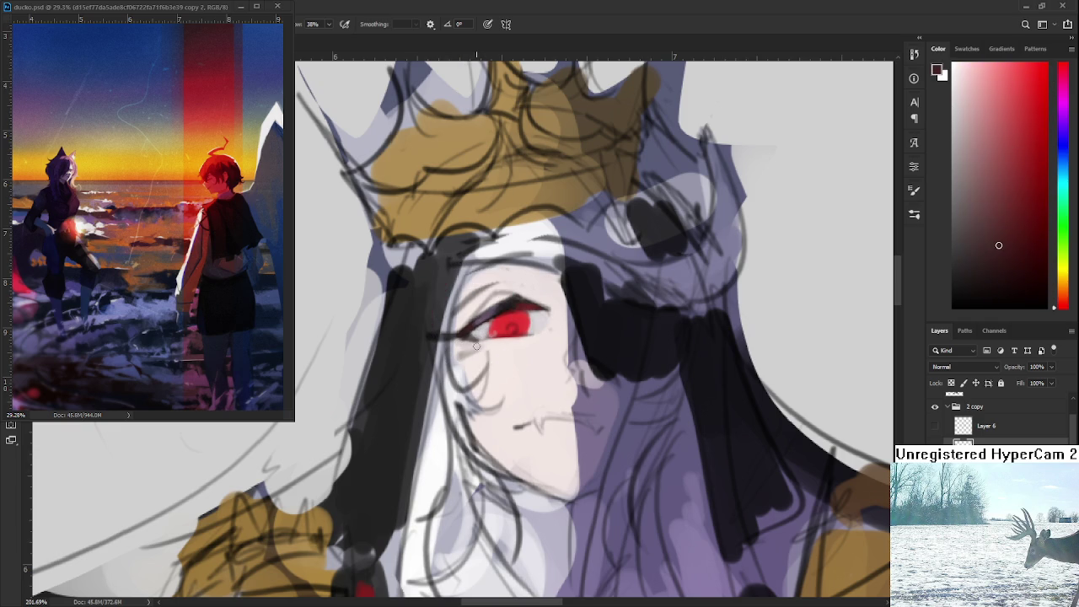
left_click(473, 357, "alt")
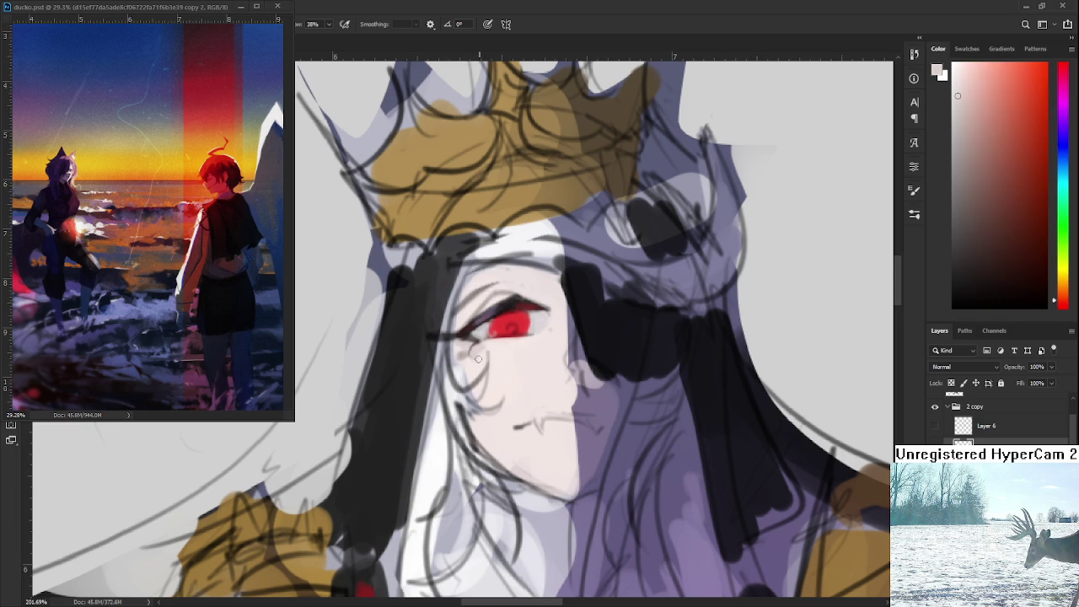
left_click(477, 349, "alt")
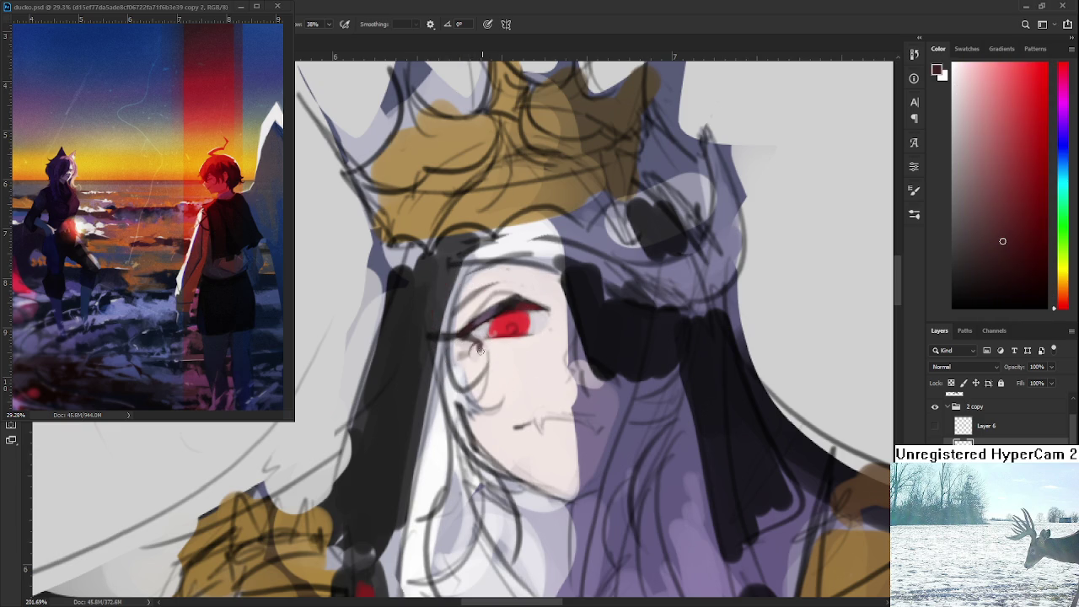
left_click(492, 342, "alt")
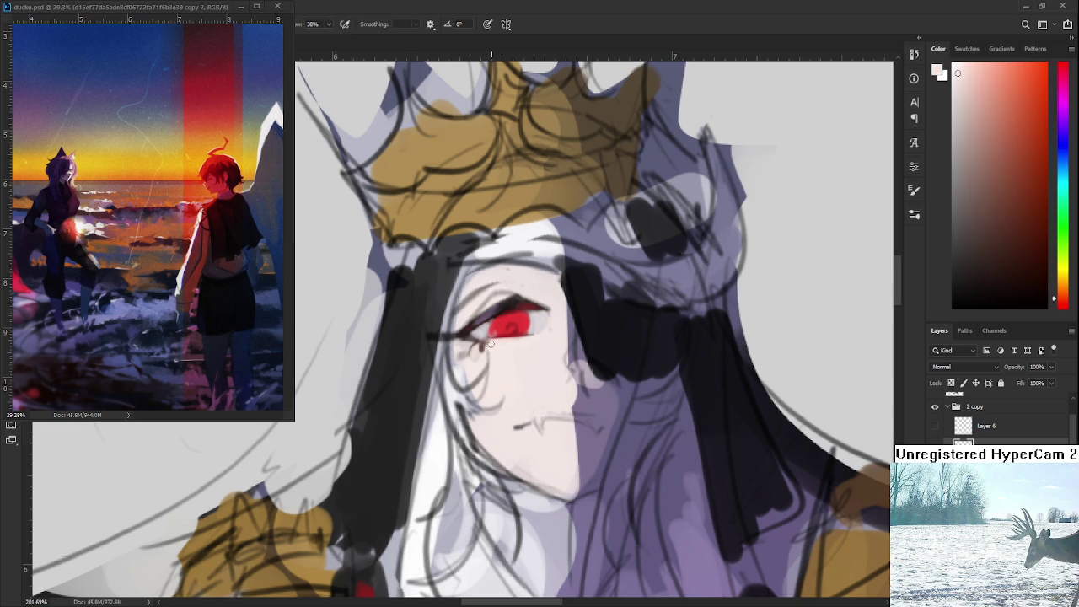
left_click(489, 317, "alt")
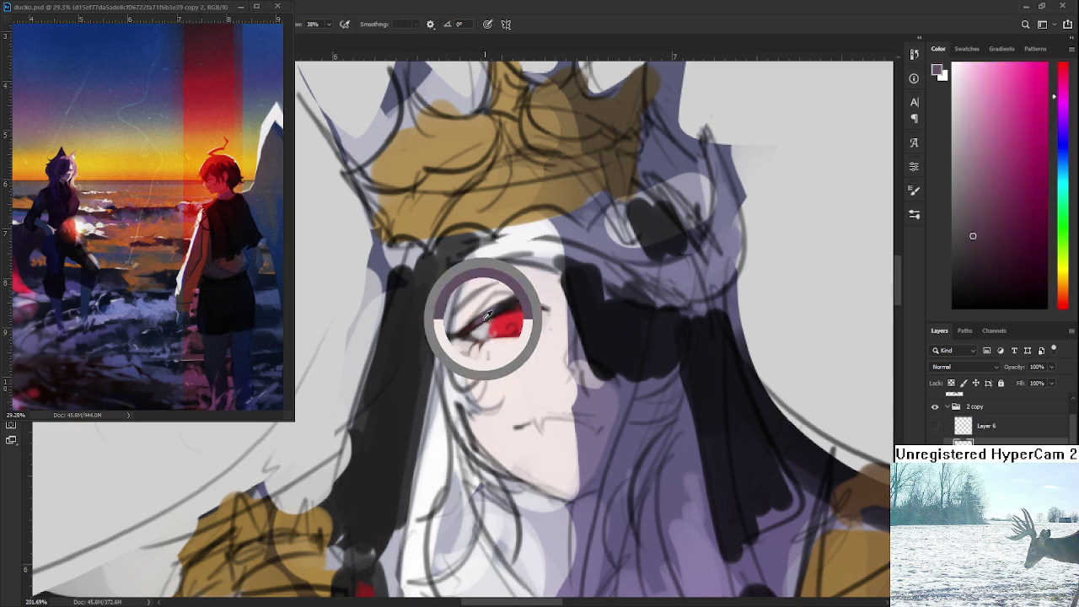
left_click(494, 341, "alt")
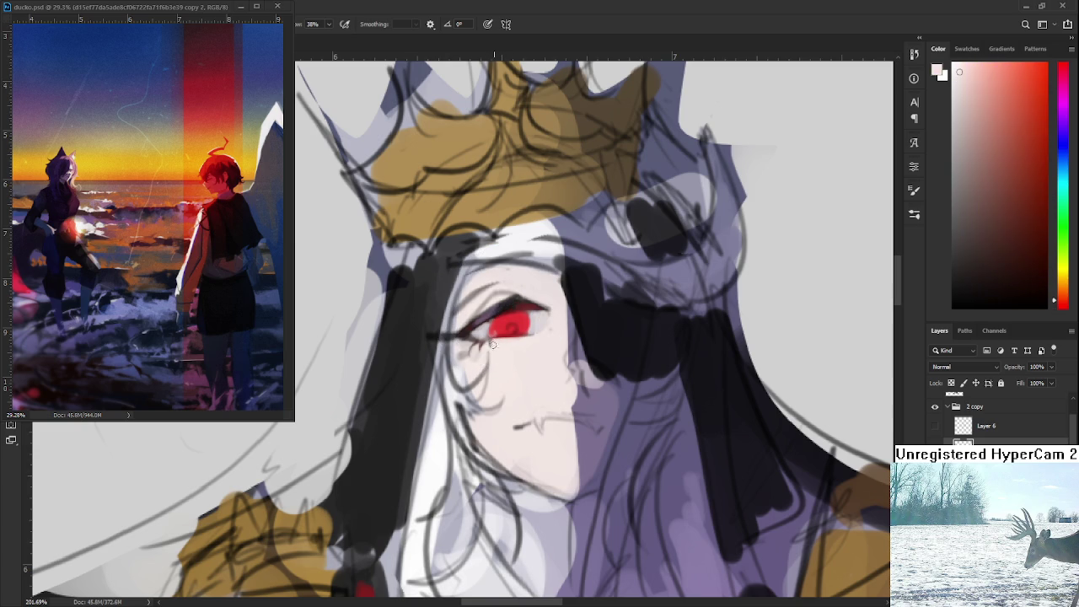
- Zoom out slightly, recentre on the eye and sample several reds from it
scroll(495, 353, "down", 1)
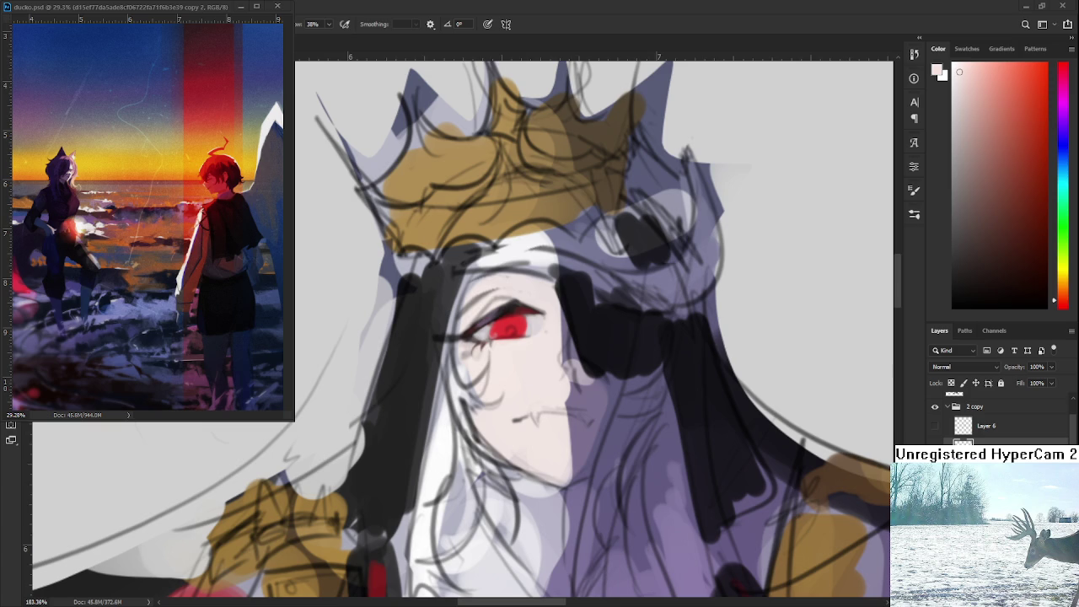
left_click_drag(518, 378, 485, 388)
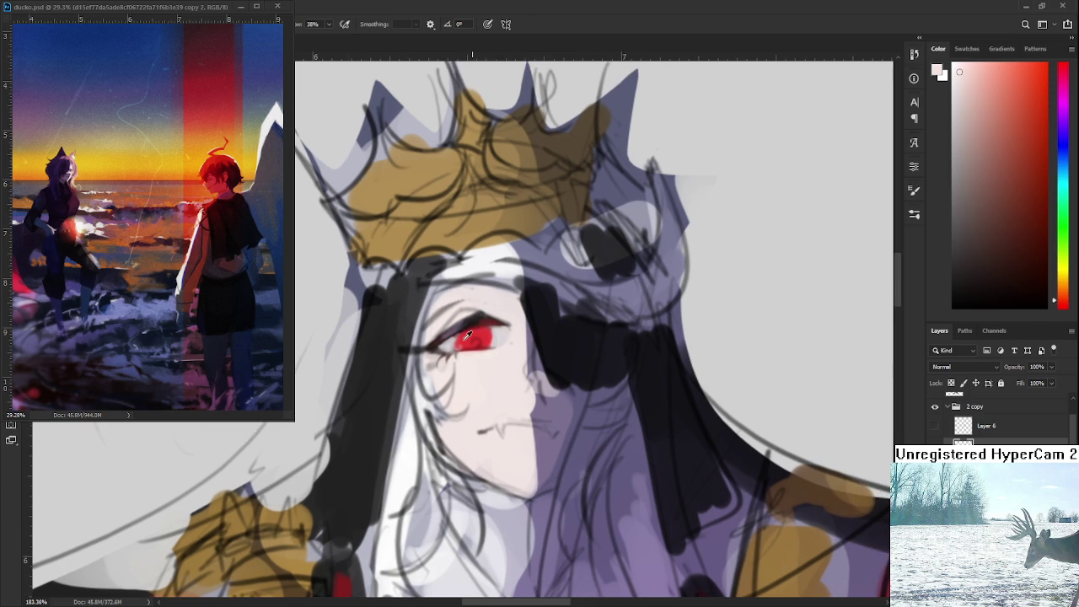
left_click(458, 348, "alt")
left_click(454, 341, "alt")
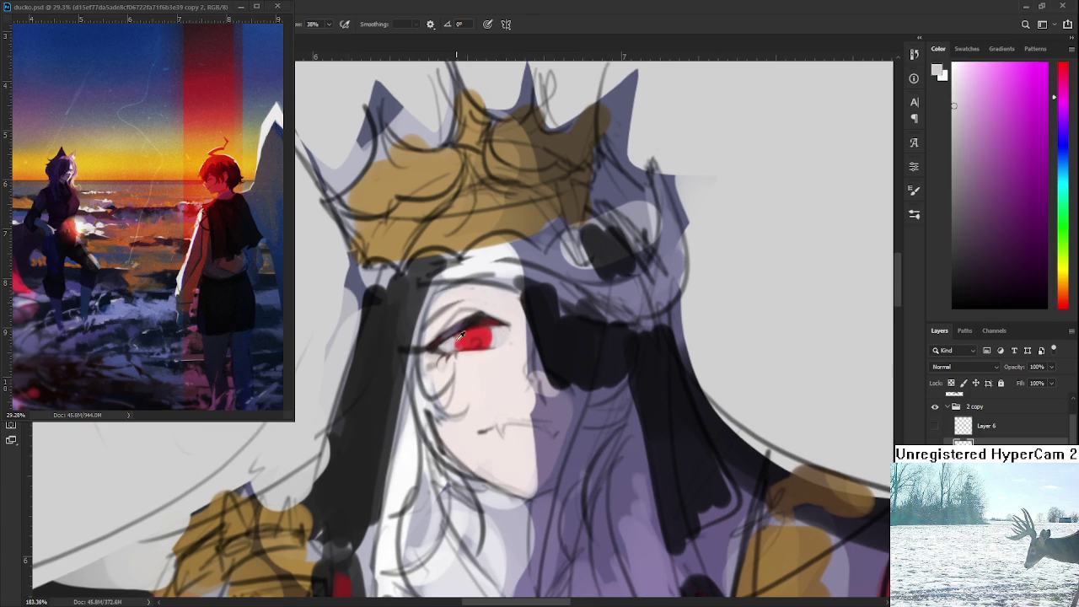
left_click(462, 338, "alt")
left_click(467, 343, "alt")
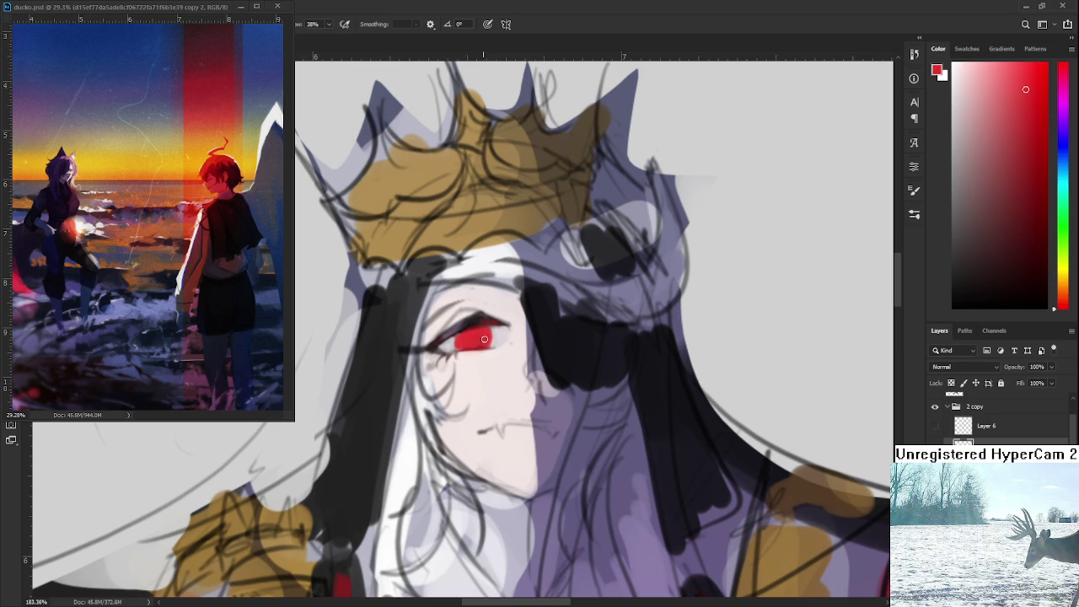
- Tilt the view of the face and sample darker reds, light pink and pink-reds
left_click_drag(477, 339, 463, 359)
left_click(463, 359, "alt")
left_click(460, 355, "alt")
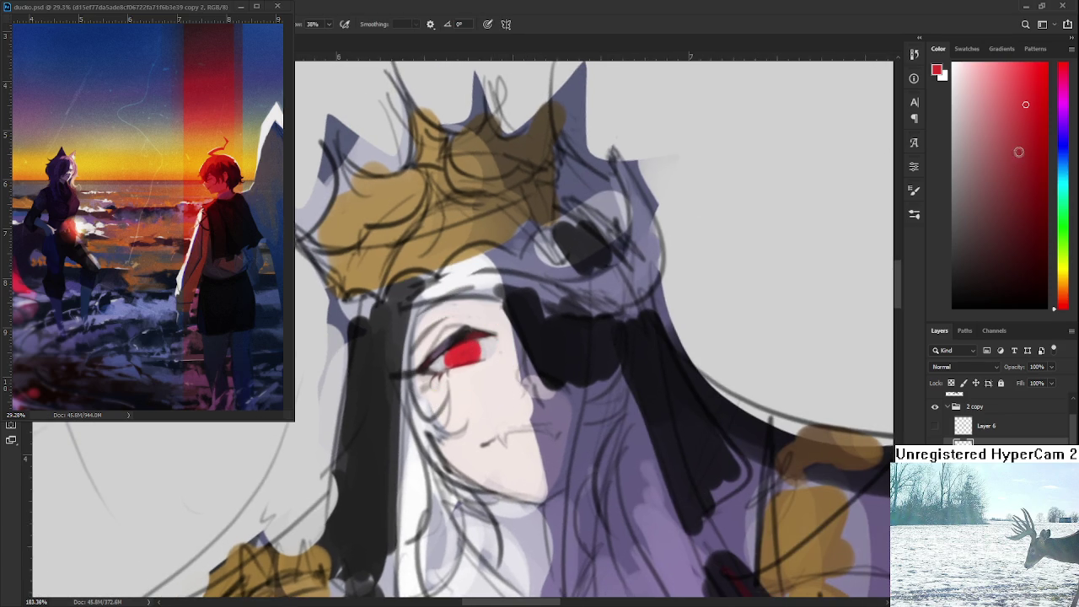
left_click(442, 362, "alt")
left_click(439, 358, "alt")
left_click(439, 366, "alt")
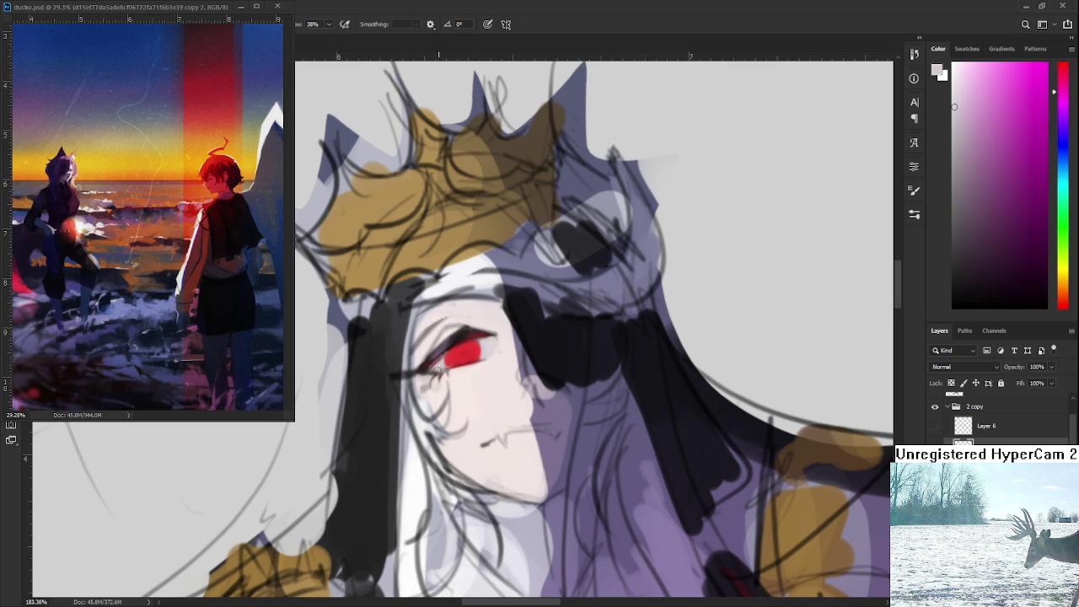
left_click(442, 361, "alt")
left_click(440, 361, "alt")
left_click(439, 361, "alt")
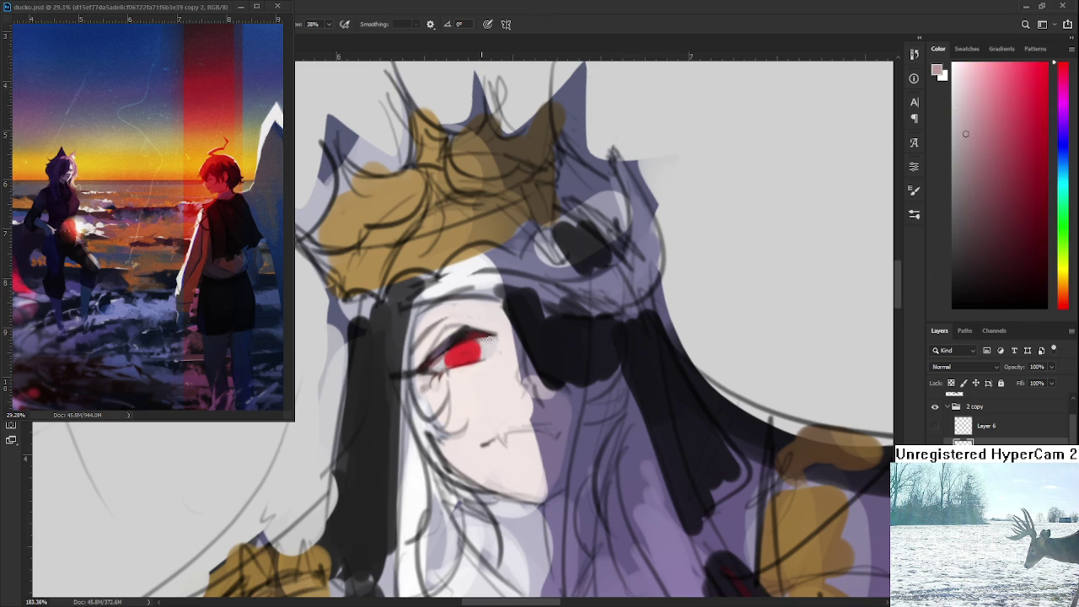
- Sample the pale pink skin beside the eye and paint it over the eye's right edge
left_click(476, 346, "alt")
left_click(476, 346, "alt")
left_click(483, 344, "alt")
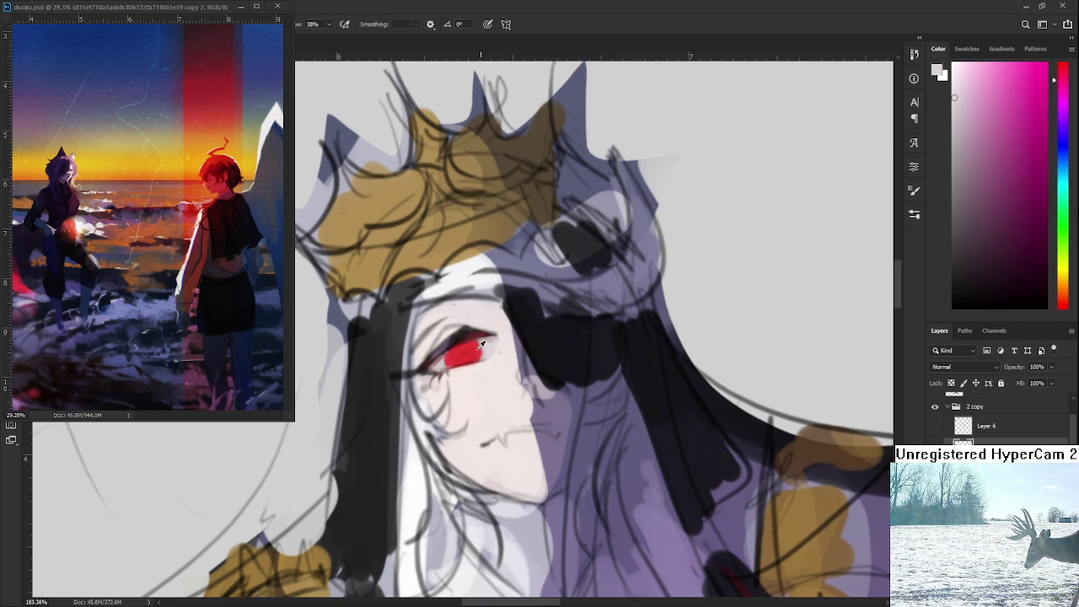
left_click(480, 343, "alt")
left_click(477, 348, "alt")
left_click(484, 350, "alt")
left_click_drag(484, 350, 481, 352)
- Close the floating ducko.psd window and open rando.psd from the recent files
scroll(365, 424, "down", 2)
scroll(366, 424, "down", 2)
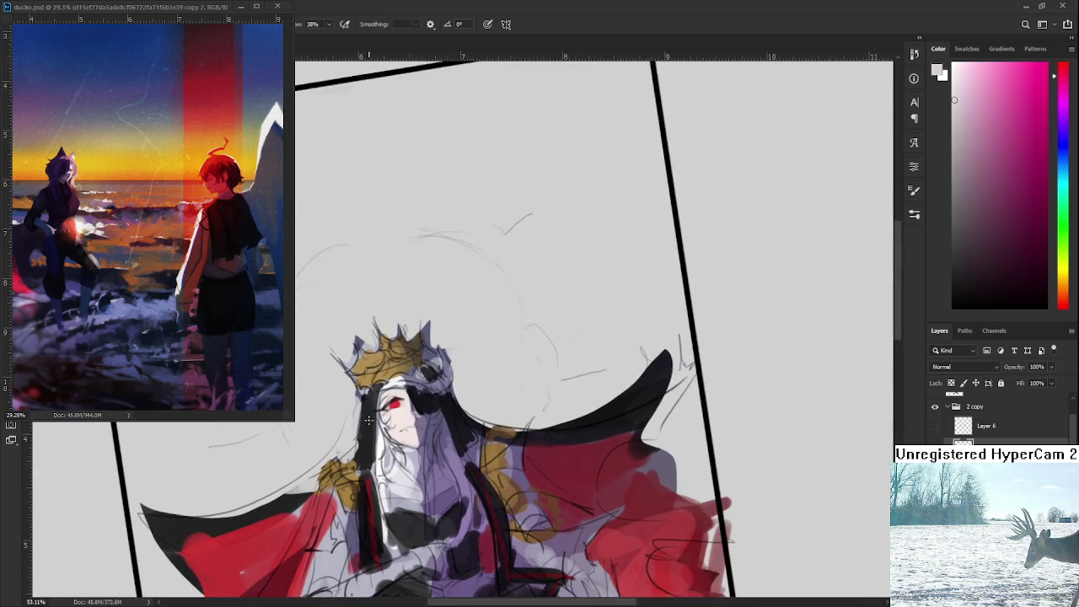
scroll(366, 424, "down", 1)
left_click(277, 5)
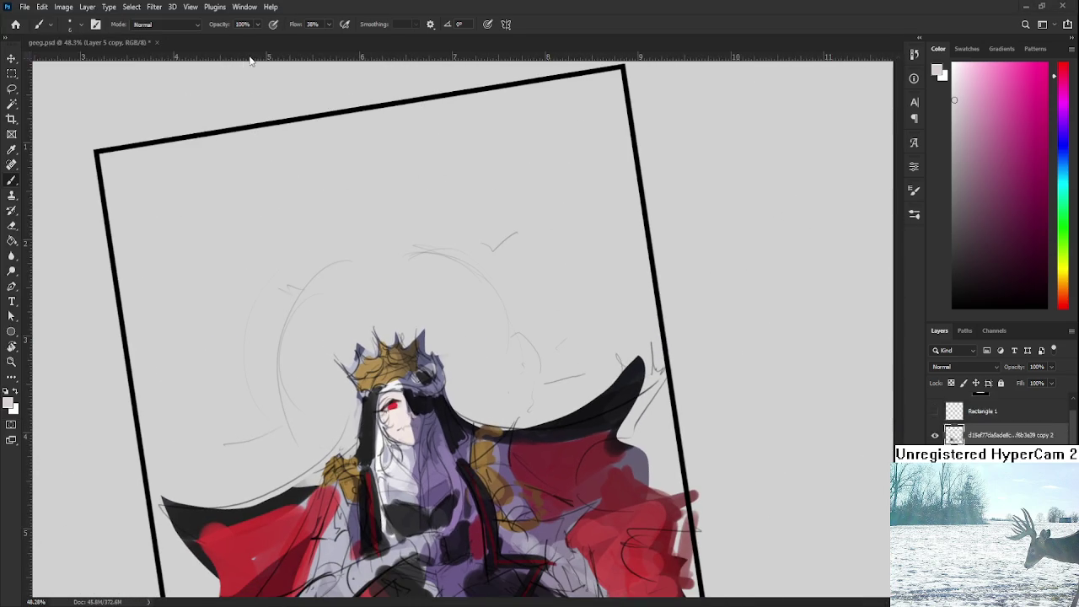
left_click(17, 23)
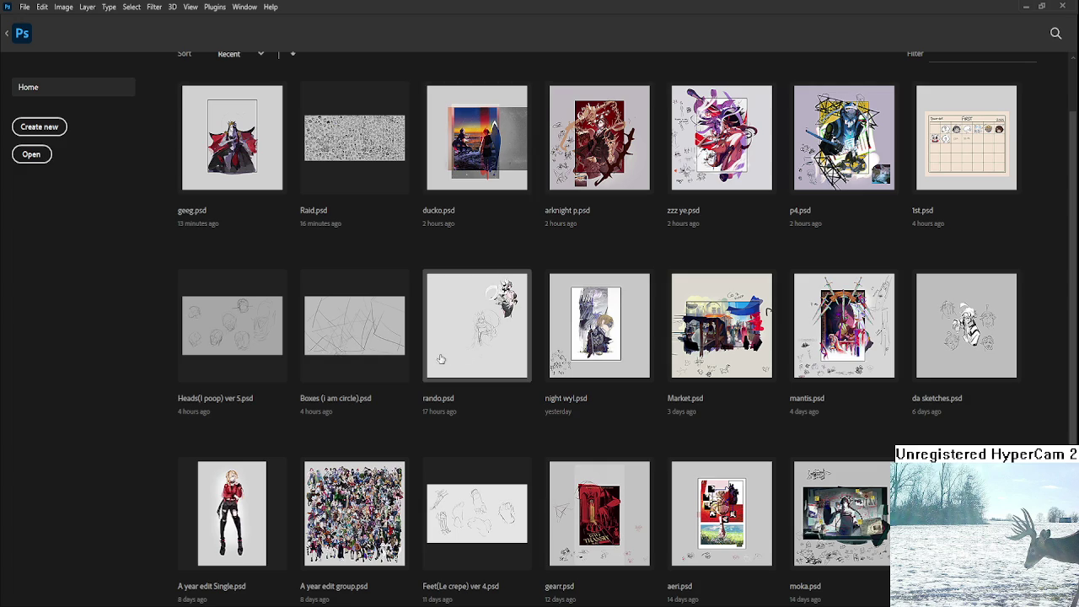
left_click(471, 352)
- Zoom in on rando.psd and hide its pencil Sketch layer
scroll(515, 304, "up", 1)
scroll(536, 333, "up", 1)
scroll(615, 393, "up", 1)
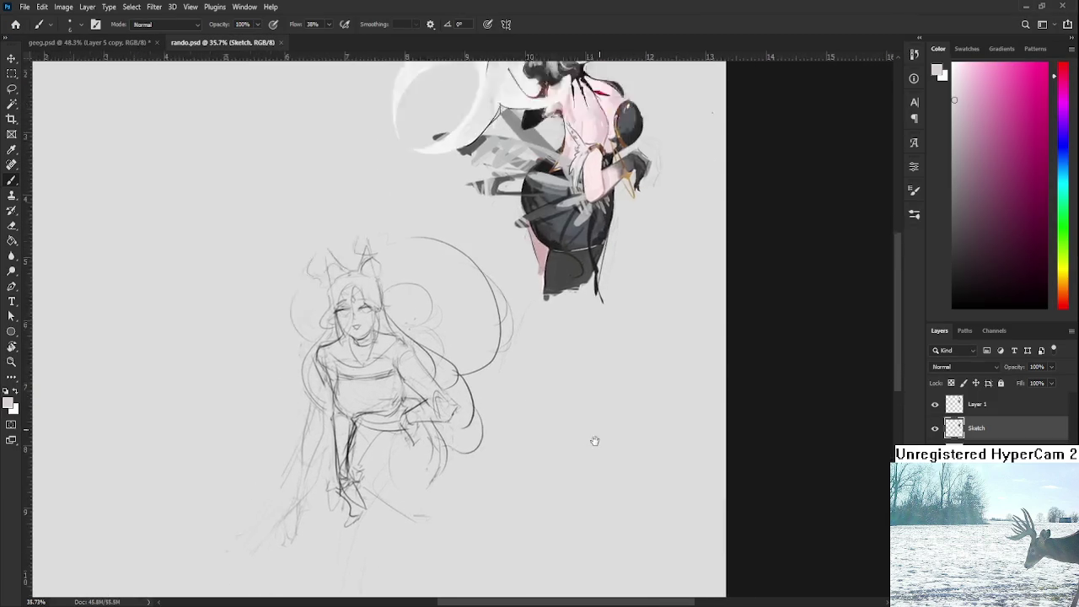
left_click(935, 429)
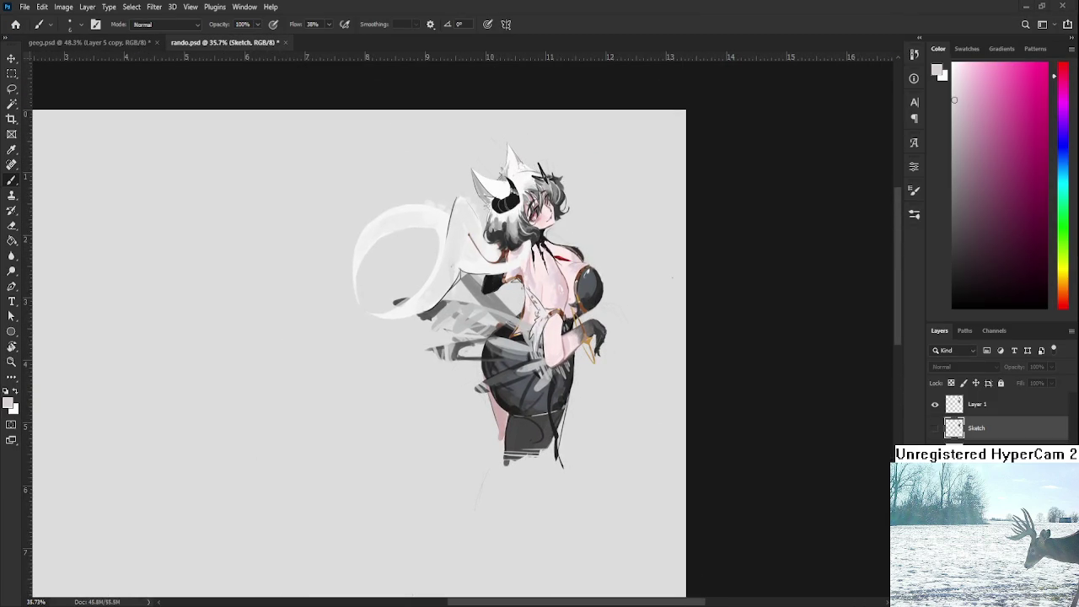
left_click(12, 119)
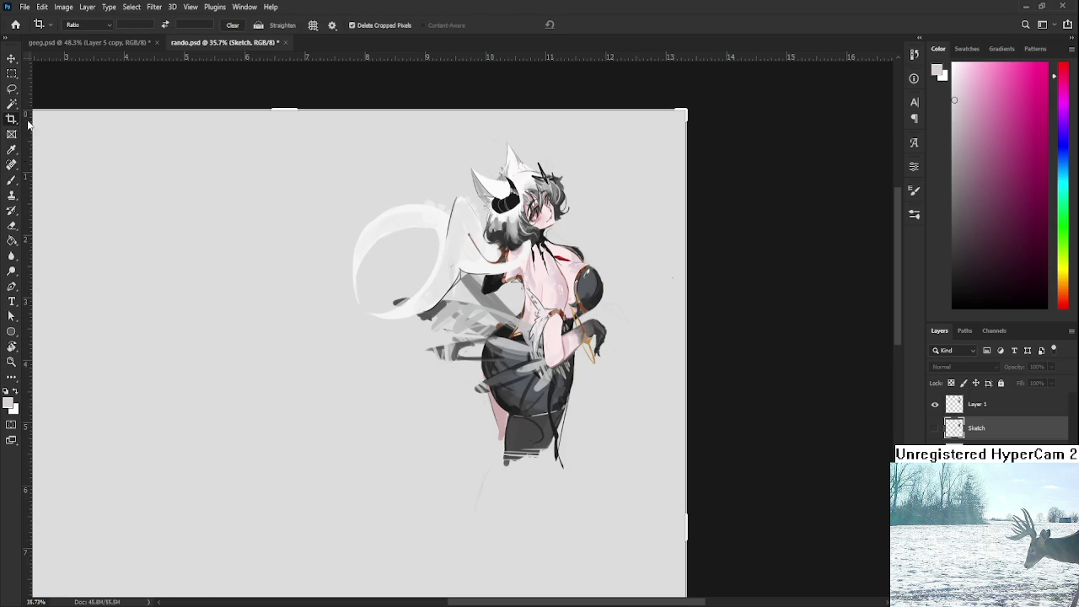
- Draw and widen a trial crop around the coloured figure, then cancel it
left_click_drag(351, 117, 656, 504)
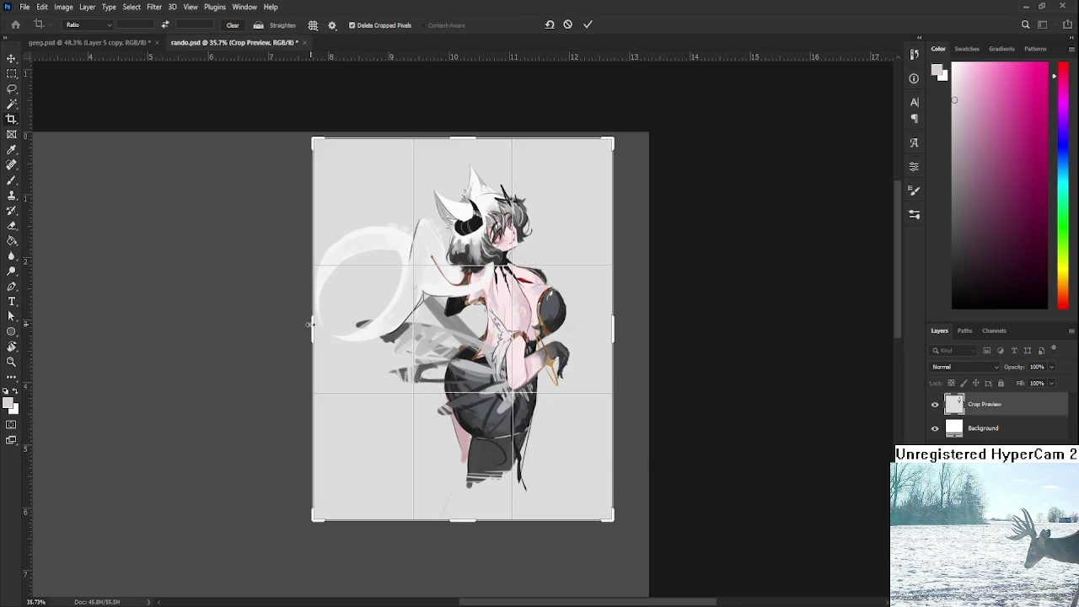
left_click_drag(312, 323, 301, 323)
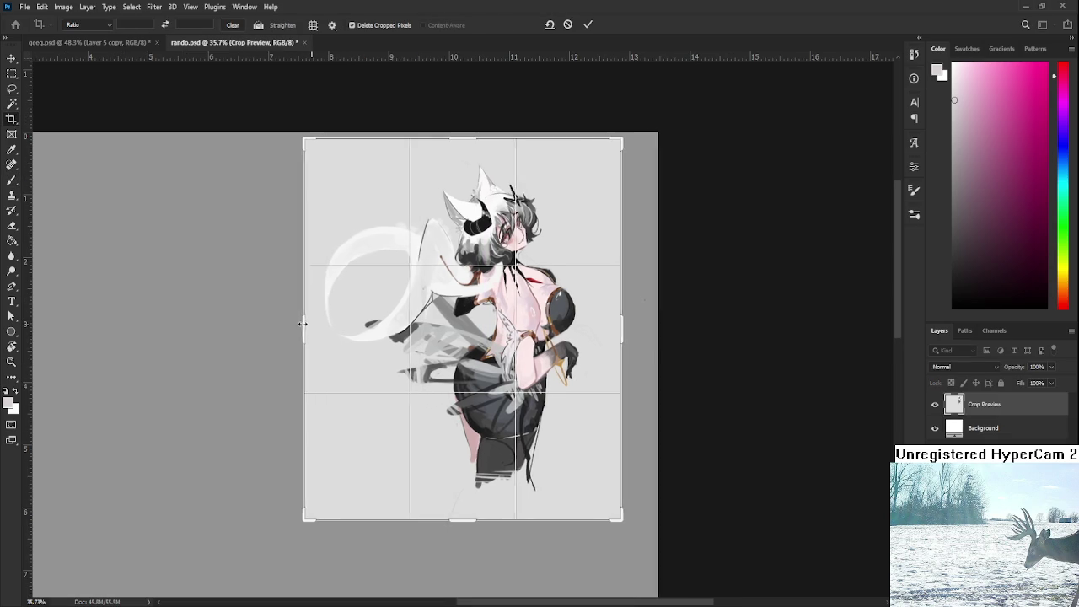
left_click_drag(624, 520, 627, 529)
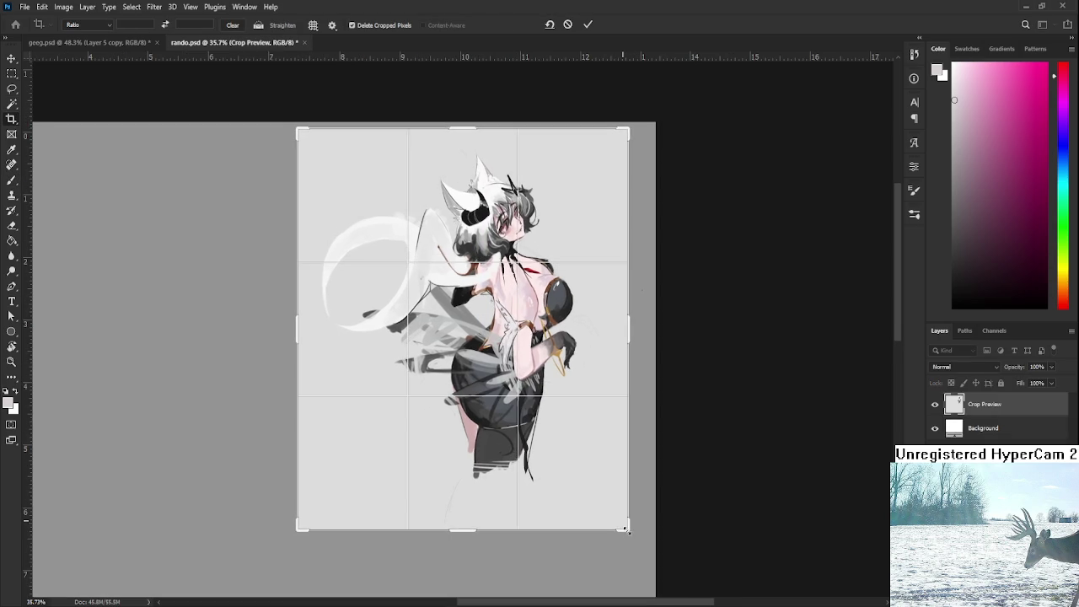
key("Escape")
- Scale up the figure on Layer 1 with Free Transform (Ctrl+T)
left_click(966, 409)
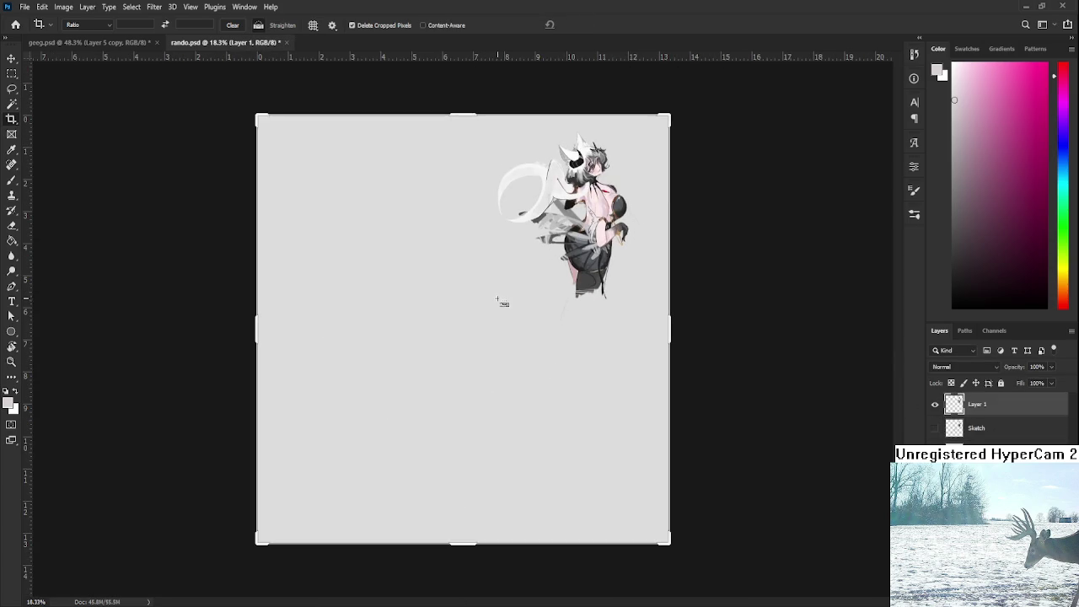
key("l")
key("ctrl+t")
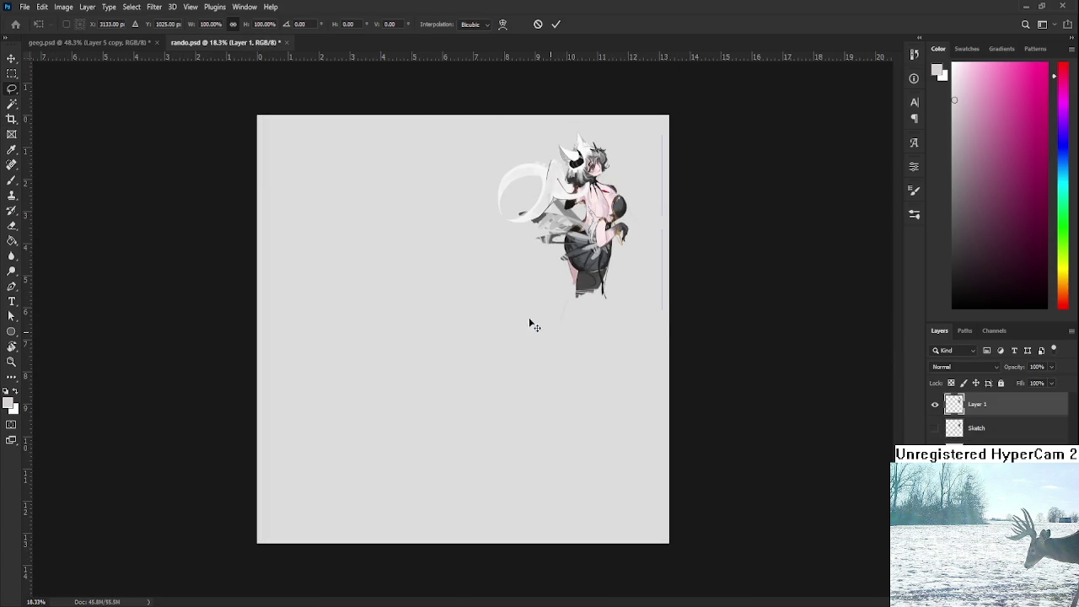
left_click_drag(498, 318, 437, 406)
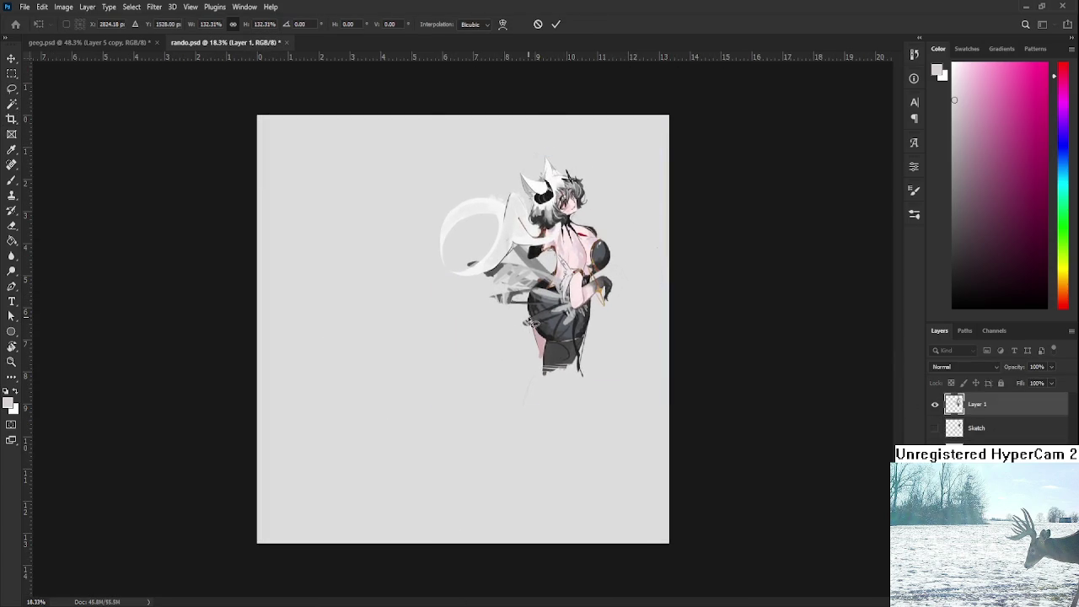
key("Return")
- Crop the canvas tightly around the enlarged figure and fit it to the window
left_click(11, 119)
left_click_drag(442, 122, 627, 410)
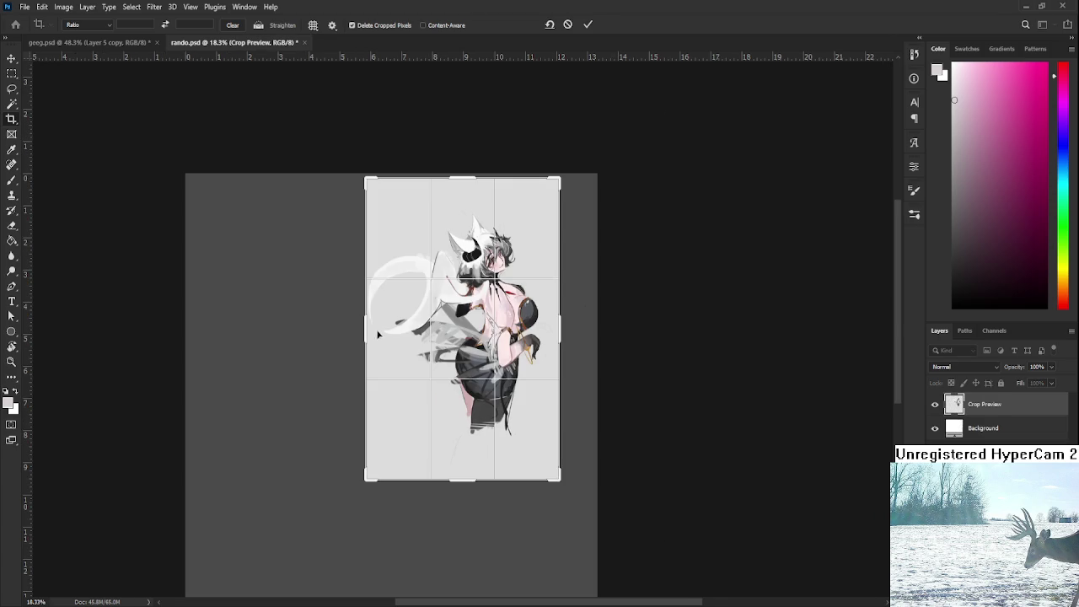
left_click_drag(365, 331, 352, 331)
left_click_drag(460, 475, 459, 469)
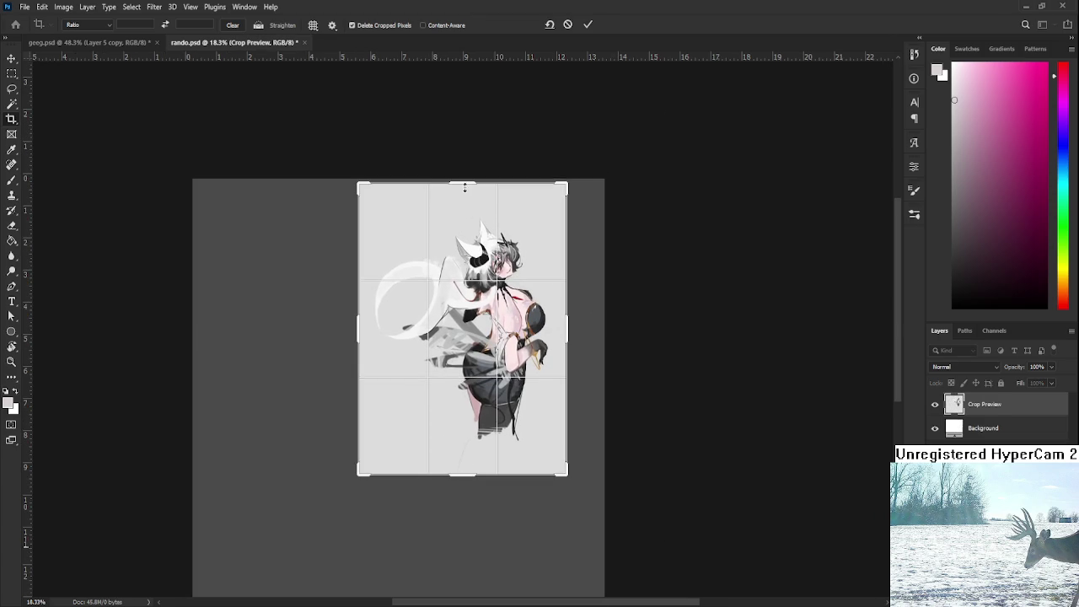
key("Return")
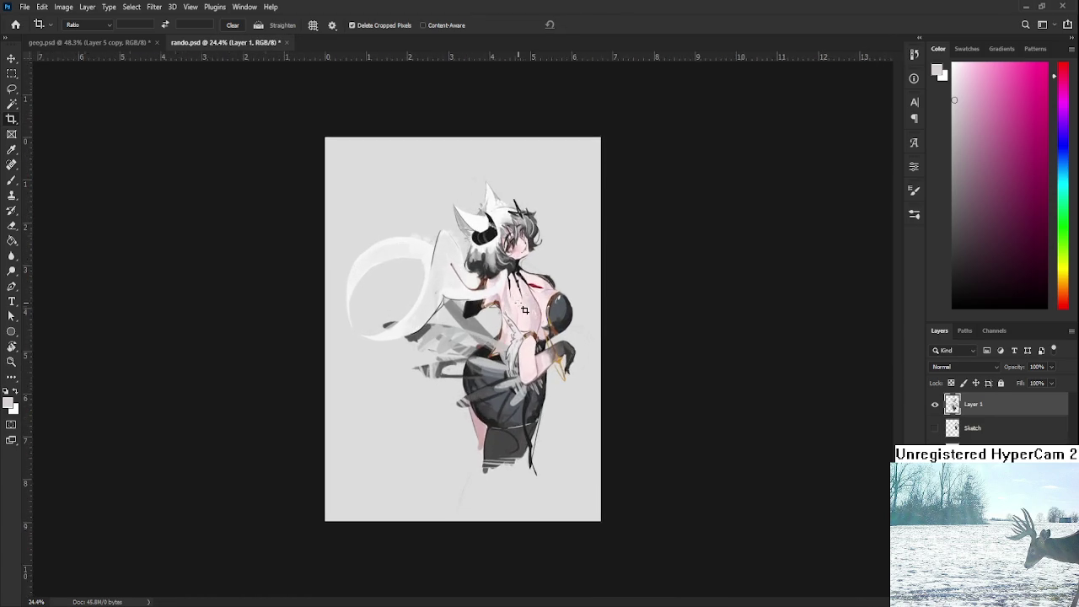
key("ctrl+0")
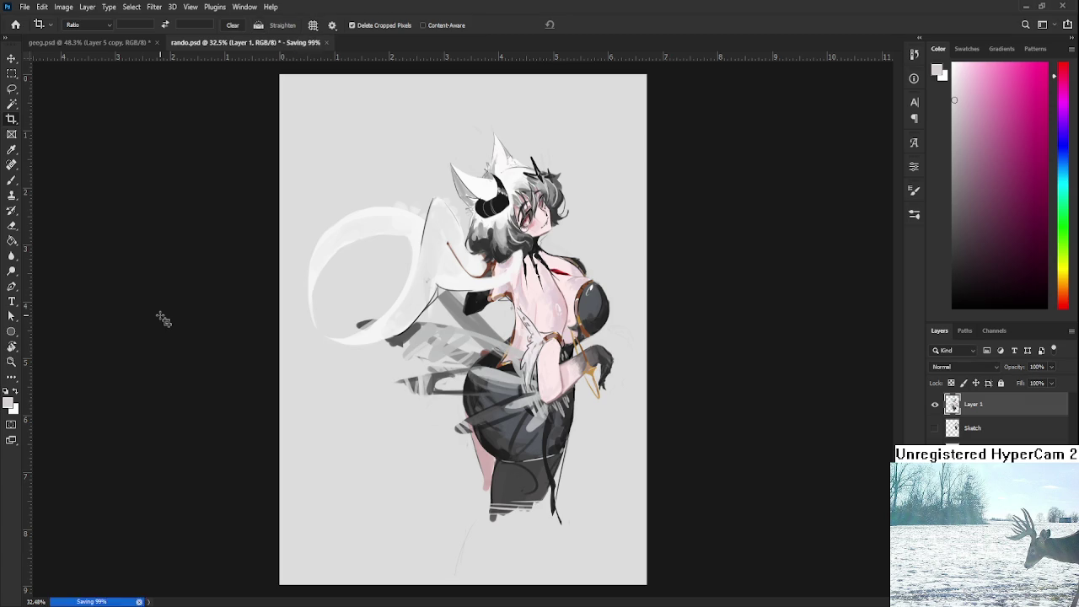
- Undo the crop and close rando.psd, returning to geeg.psd
key("ctrl+z")
key("ctrl+z")
key("ctrl+z")
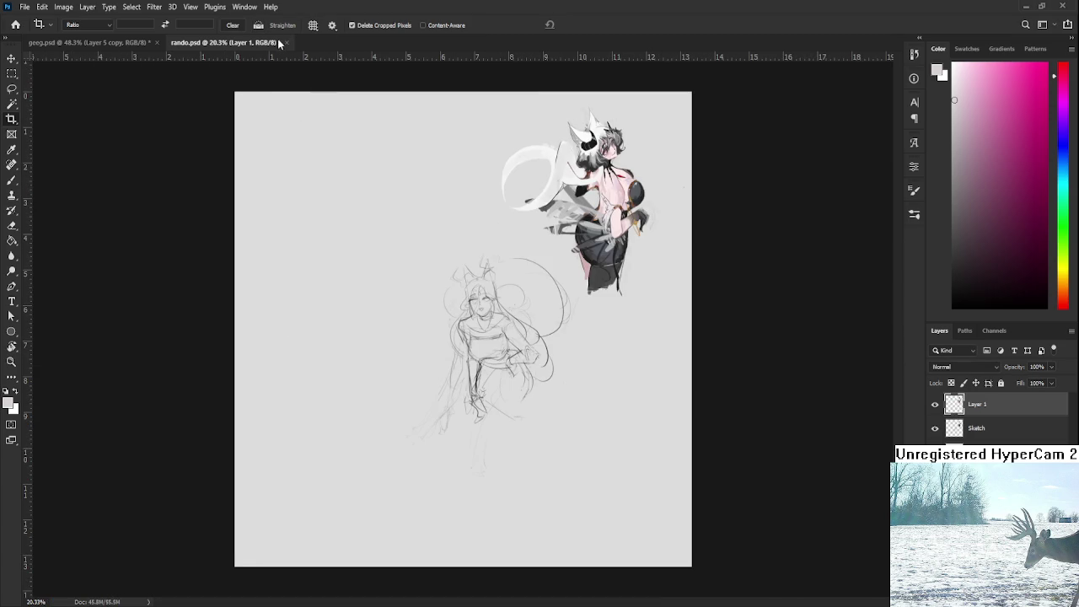
key("ctrl+w")
scroll(489, 337, "up", 3)
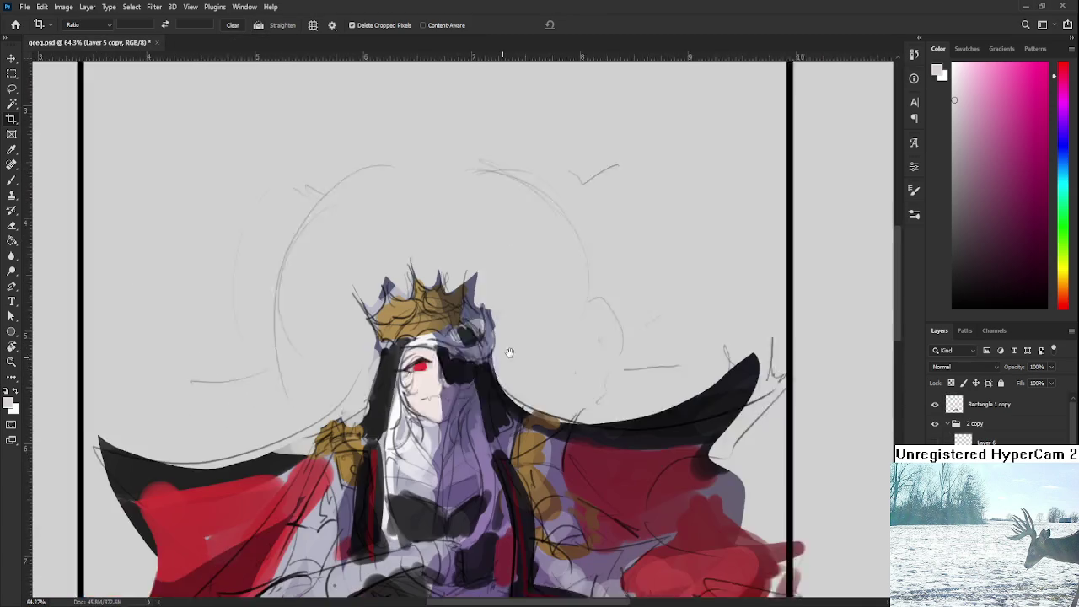
- Bring up ducko.psd as a floating reference beside the portrait using Ctrl+Tab
key("ctrl+Tab")
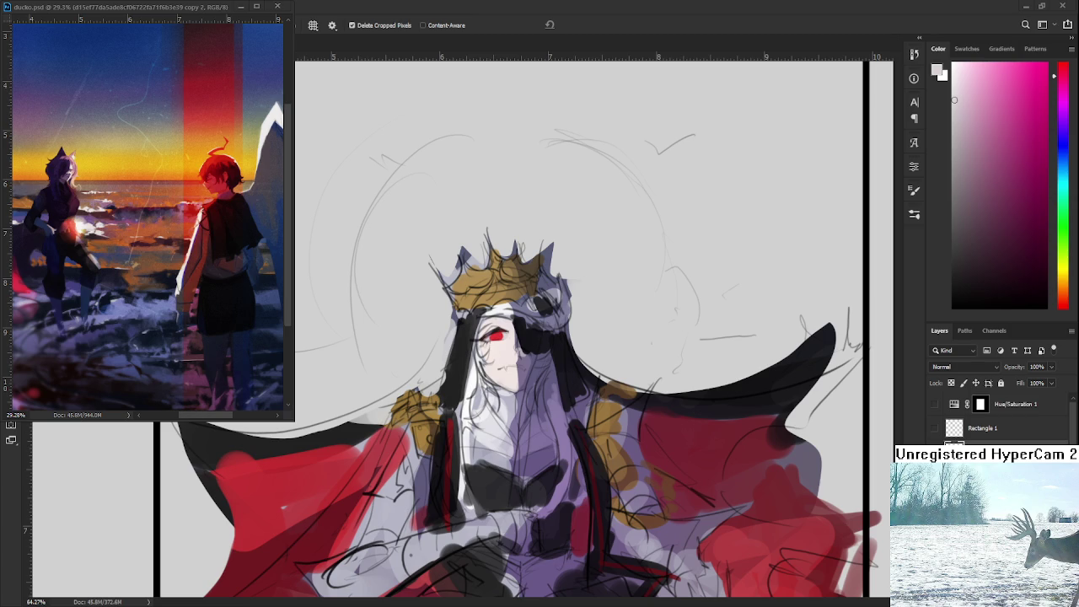
- Zoom into the face with the Brush and sample a light pink from beside the red eye
scroll(513, 351, "up", 2)
scroll(513, 352, "up", 2)
scroll(513, 352, "up", 1)
key("b")
scroll(506, 345, "up", 1)
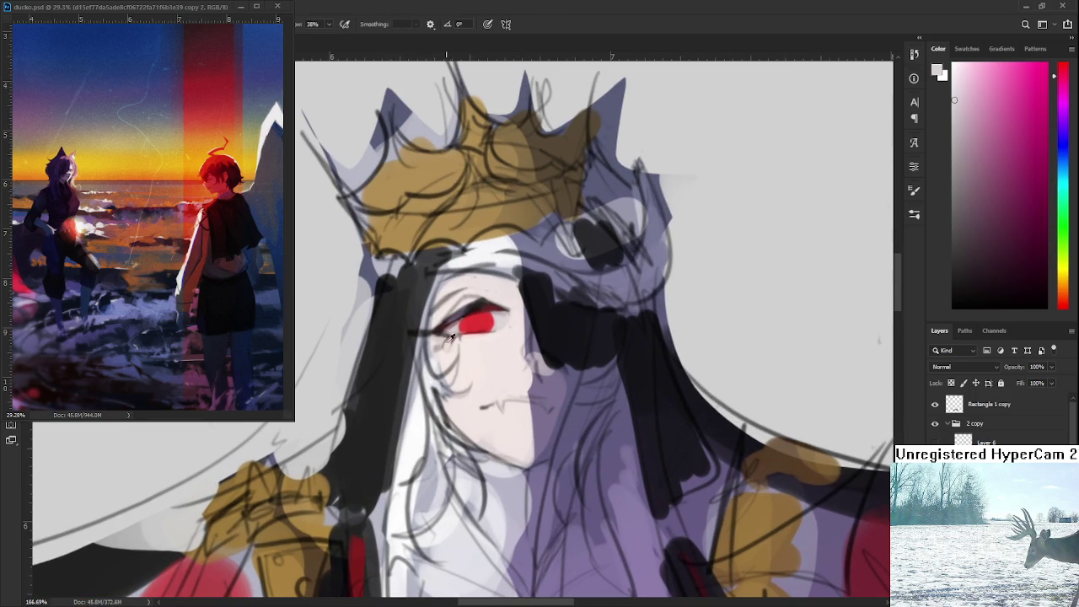
left_click(460, 326, "alt")
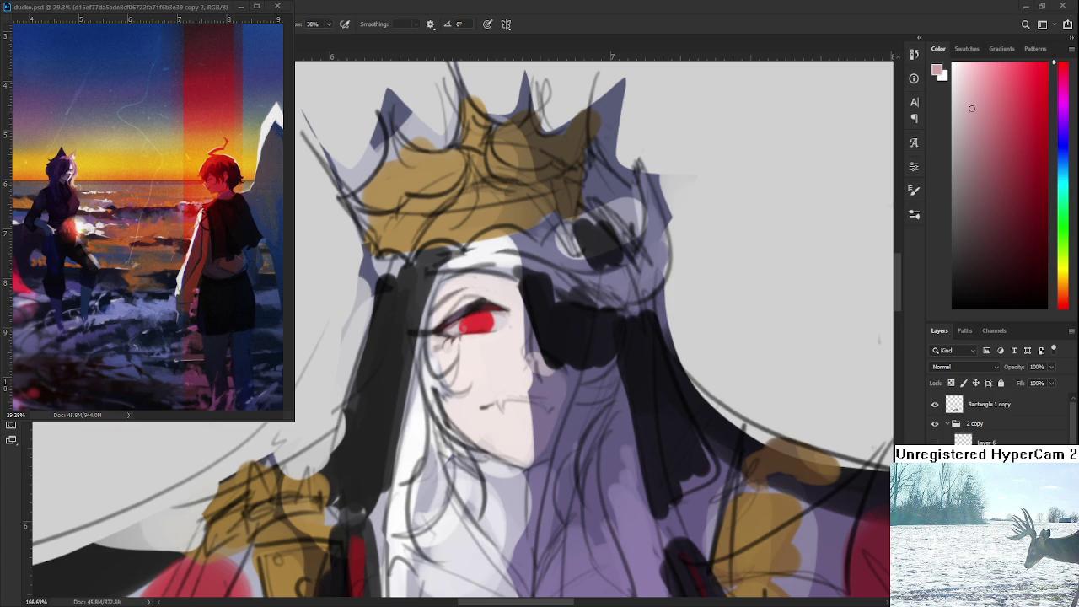
scroll(513, 330, "down", 5)
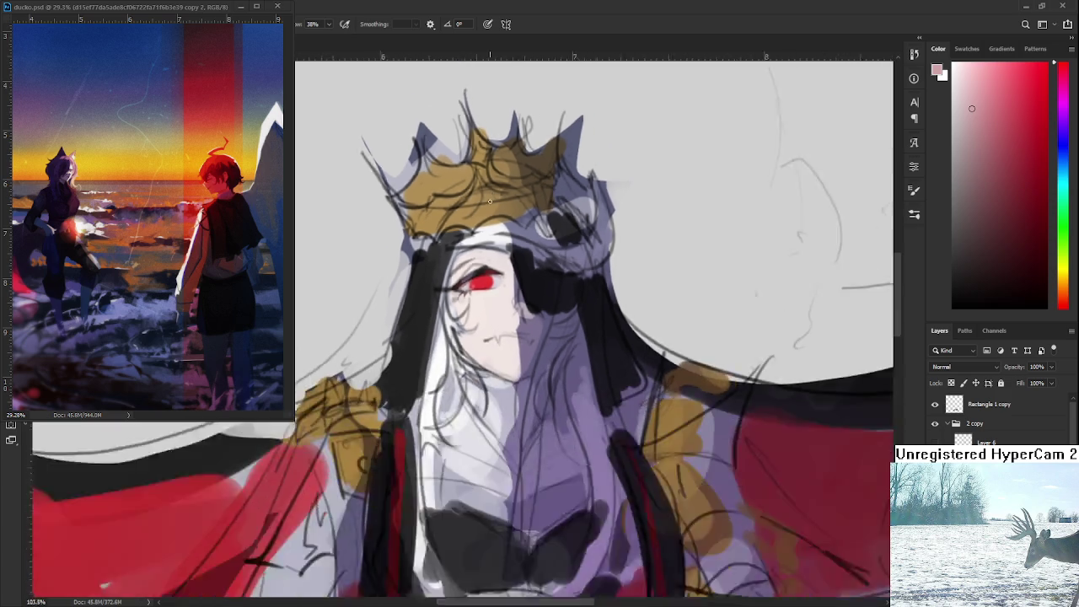
scroll(512, 330, "up", 4)
scroll(512, 331, "up", 1)
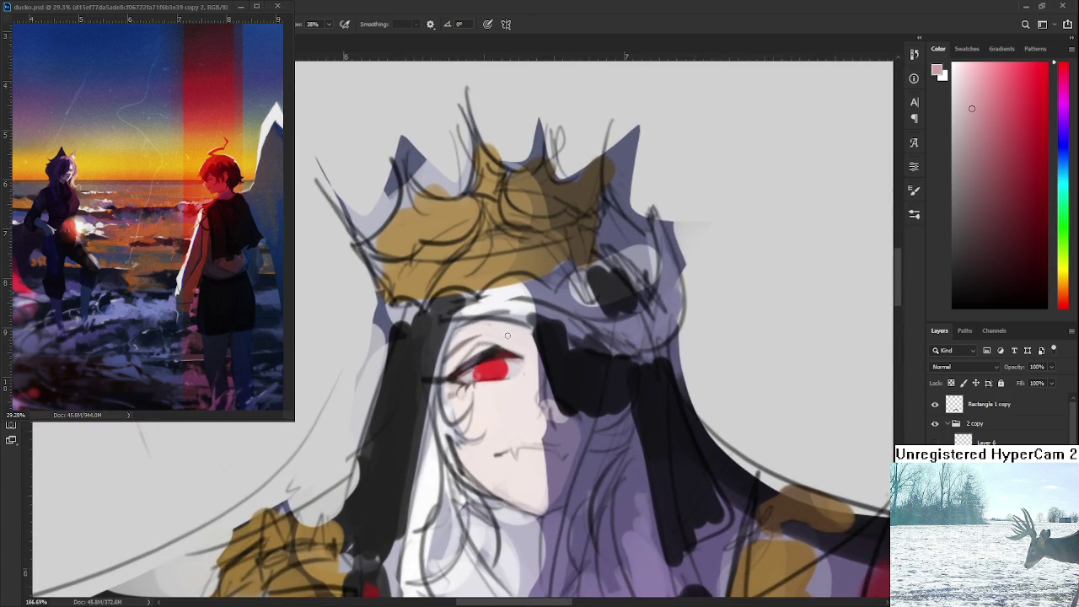
scroll(478, 344, "up", 1)
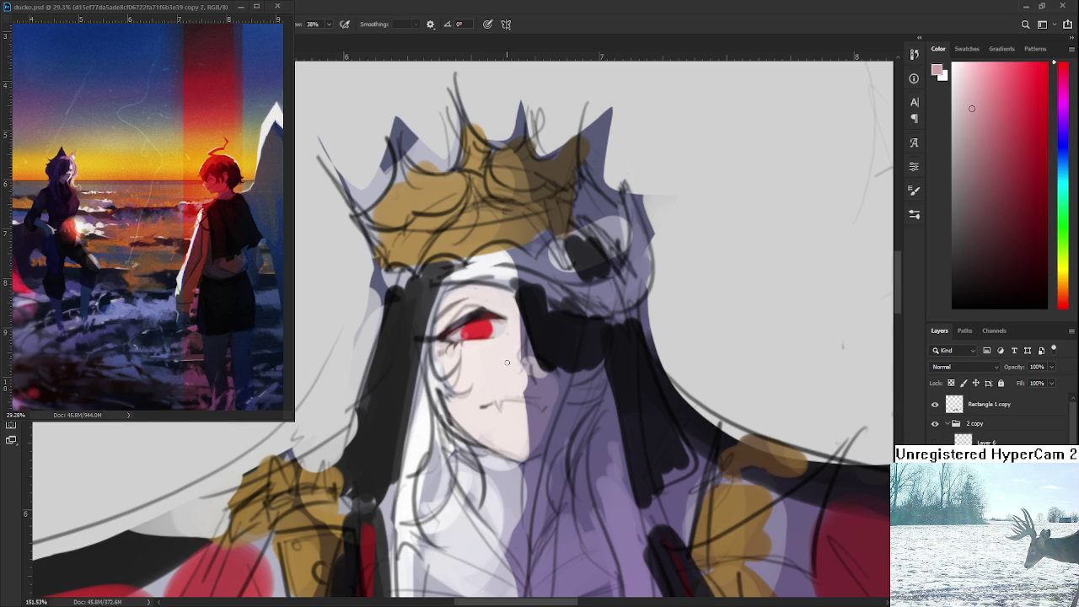
left_click_drag(518, 348, 511, 352)
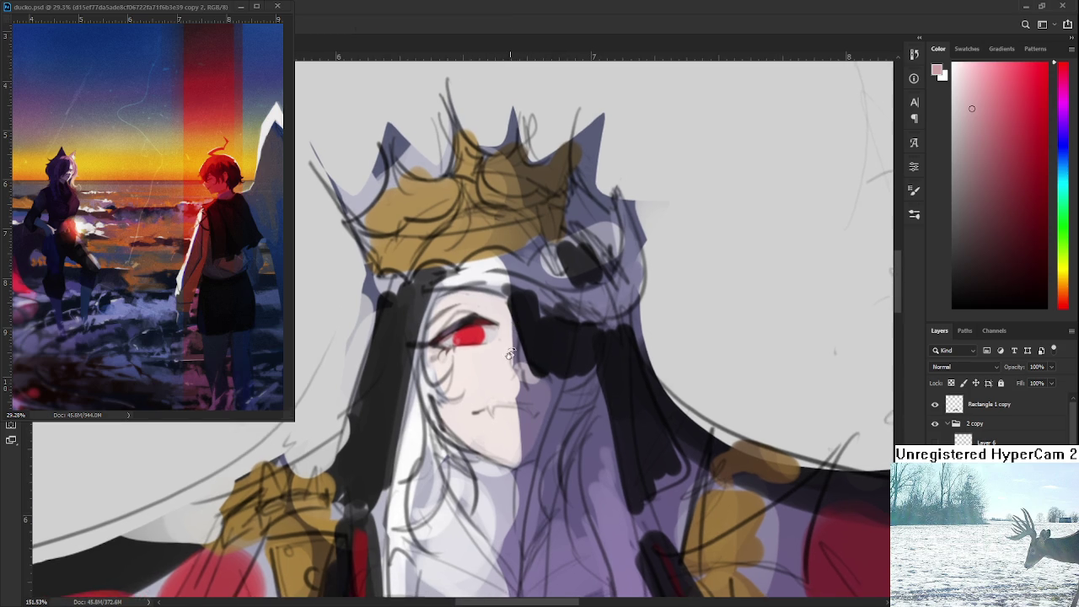
- Sample colours near the eye, settling on a pale pinkish-white skin tone
left_click(469, 317, "alt")
left_click(469, 317, "alt")
left_click(457, 316, "alt")
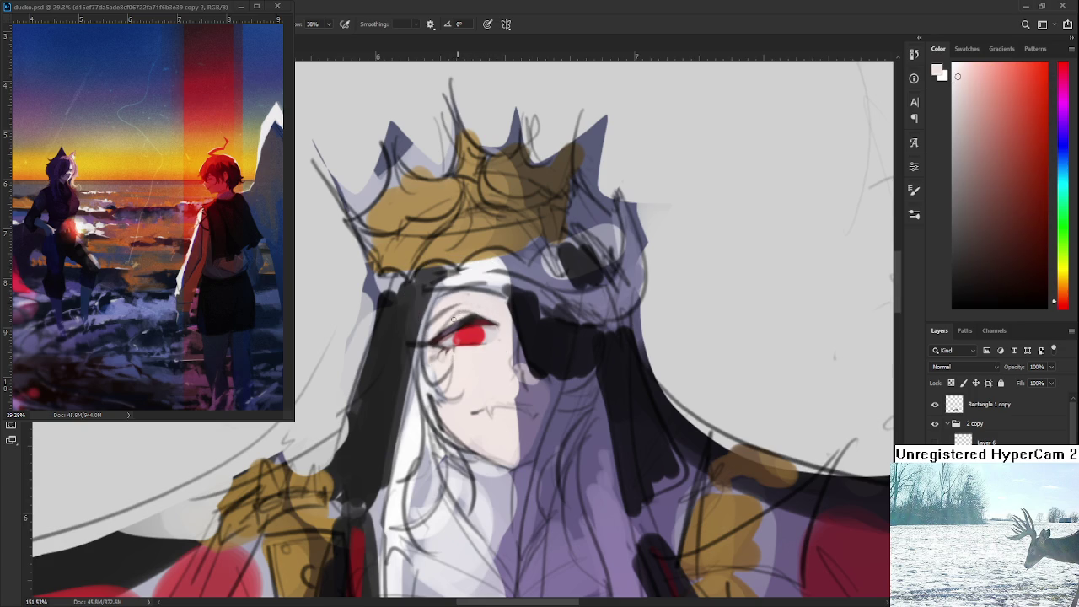
left_click(465, 308, "alt")
- Zoom in and rotate the canvas view to a new tilt
scroll(504, 357, "up", 1)
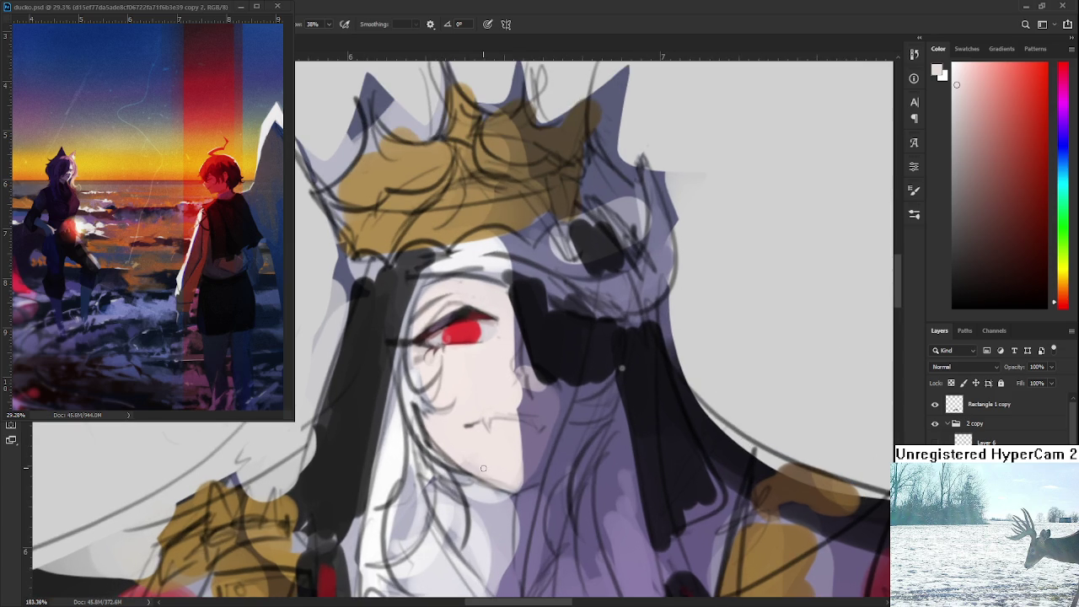
key("r")
mouse_move(491, 359)
left_mouse_down()
mouse_move(502, 350)
mouse_move(465, 339)
left_mouse_up()
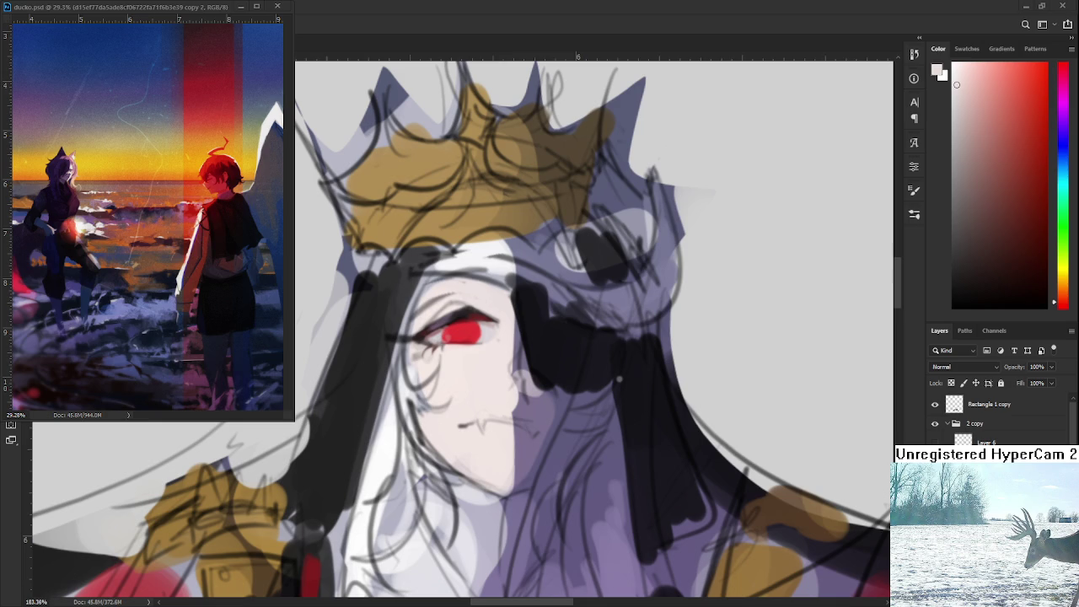
left_click_drag(525, 391, 455, 307)
- Sample a dark colour with the Brush and extend the eyelash line beside the eye
key("b")
left_click(446, 313, "alt")
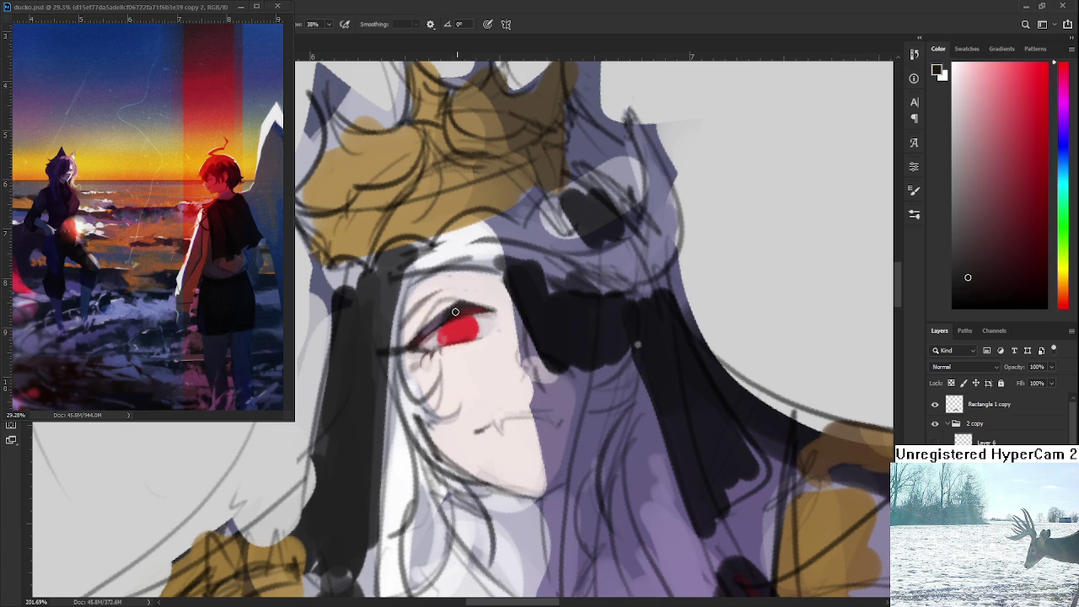
left_click(460, 297, "alt")
left_click(456, 298, "alt")
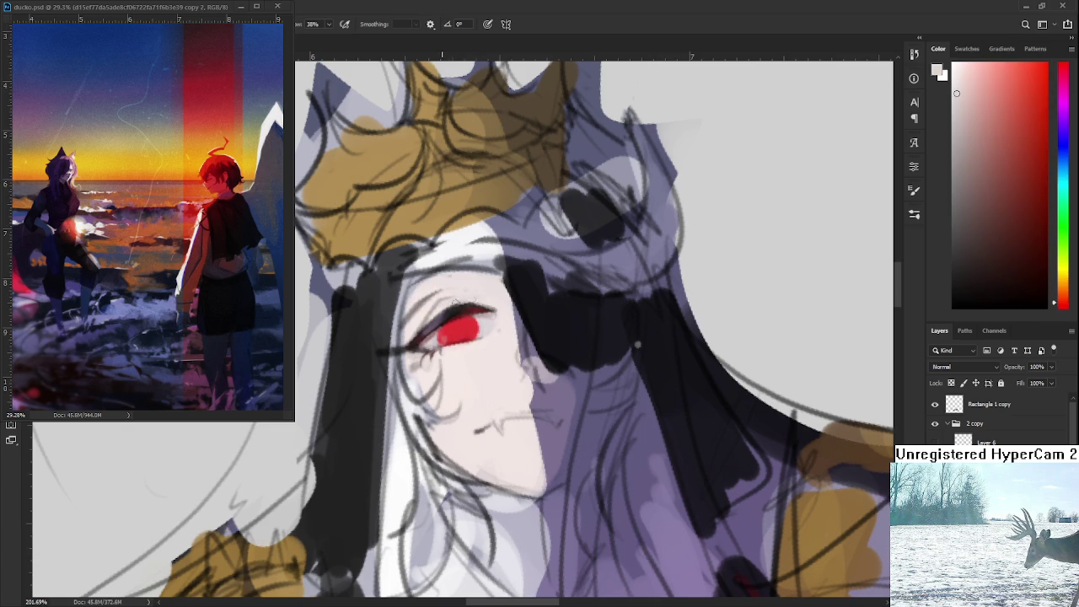
left_click(457, 296, "alt")
left_click(458, 297, "alt")
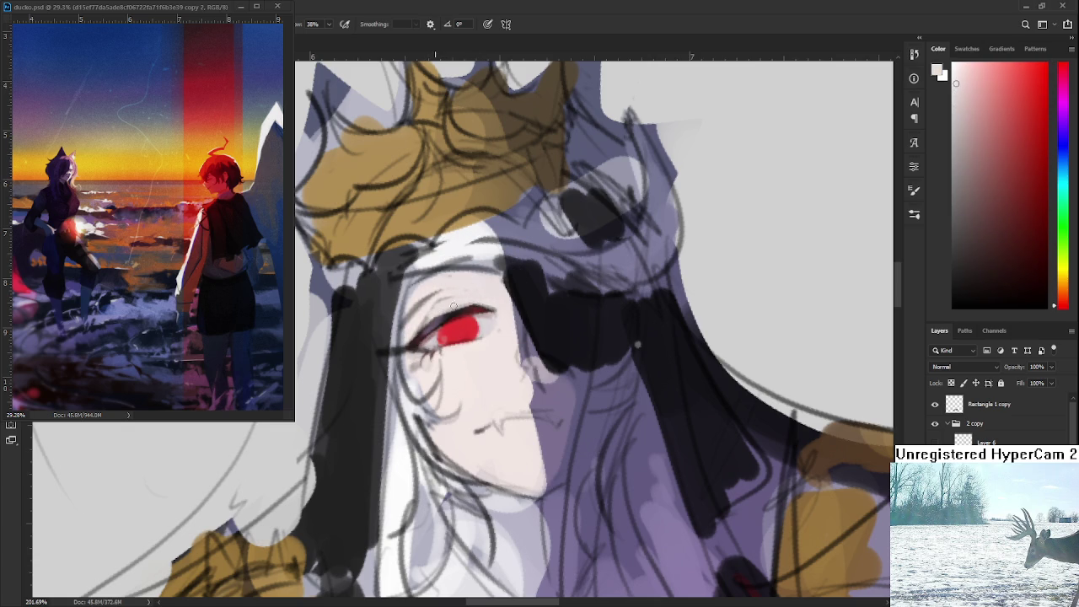
left_click(459, 309, "alt")
left_click_drag(485, 309, 504, 302)
left_click(495, 301, "alt")
- Sample dark red, greys and pinks around the eye, ending on light pinkish white, then zoom out
left_click(464, 311, "alt")
left_click(477, 306, "alt")
left_click(481, 304, "alt")
left_click_drag(478, 329, 497, 354)
left_click(458, 337, "alt")
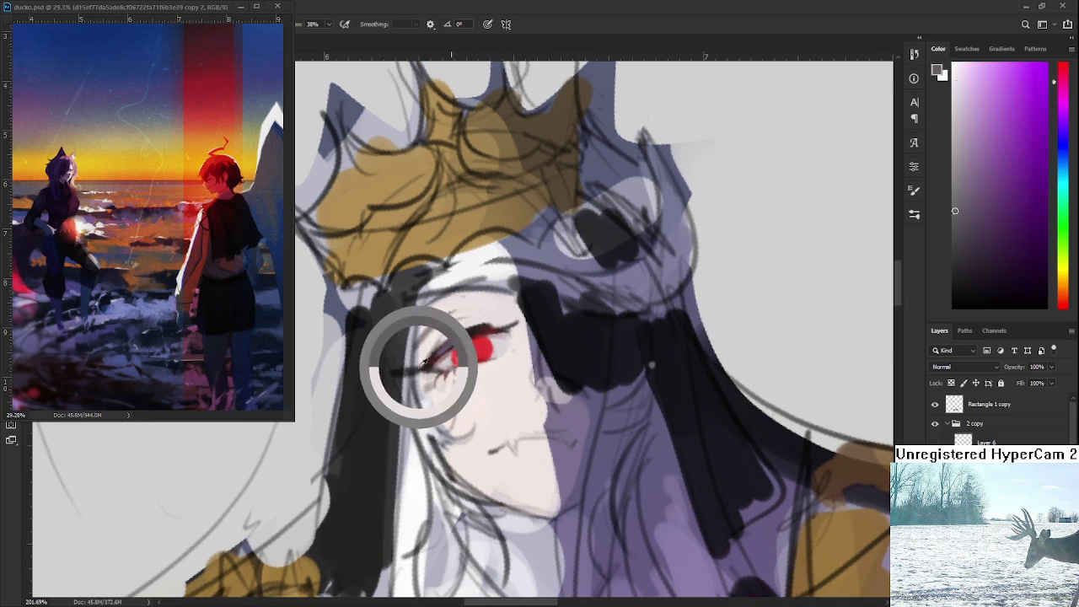
left_click(399, 357, "alt")
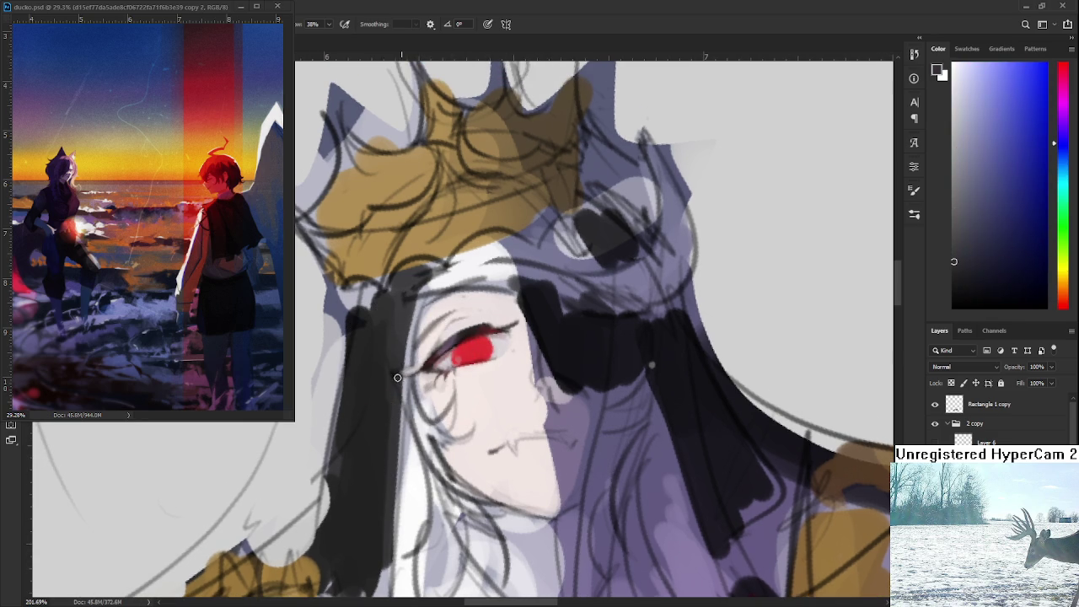
left_click(434, 354, "alt")
left_click(436, 340, "alt")
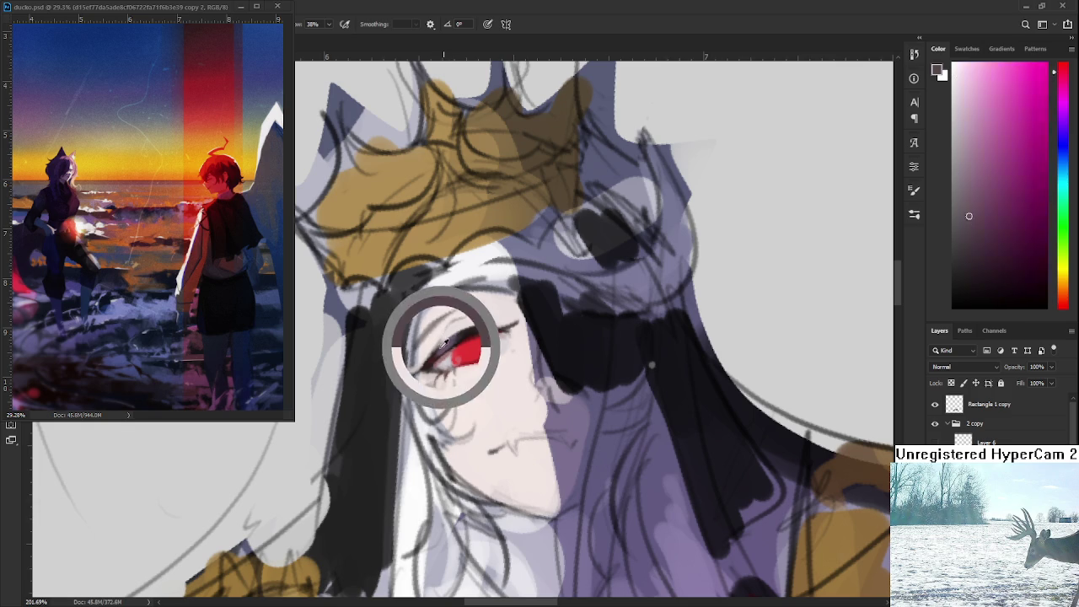
left_click(474, 312, "alt")
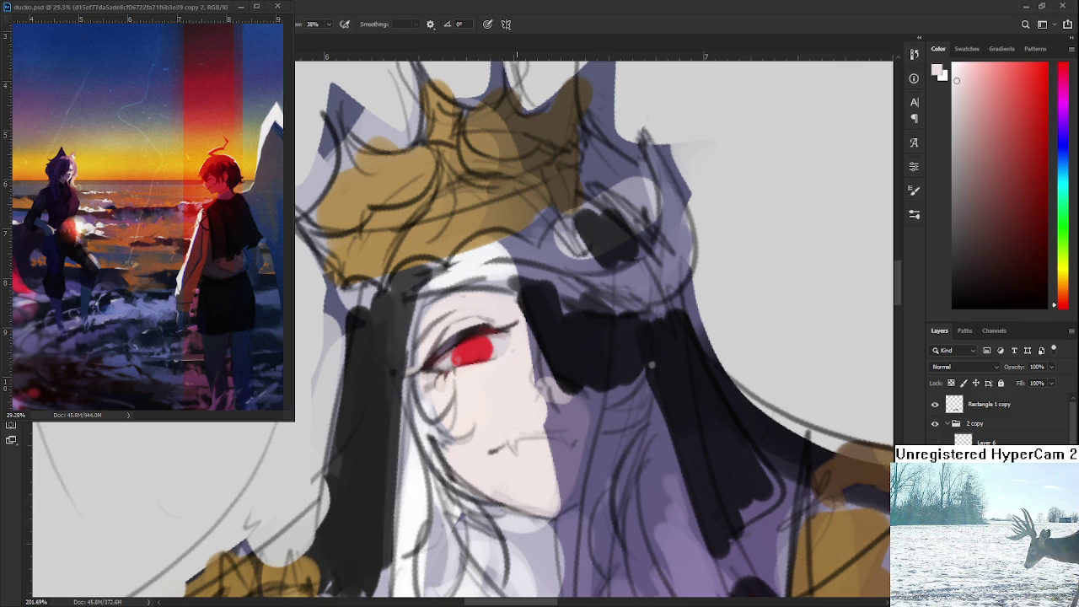
scroll(544, 369, "down", 2)
scroll(543, 369, "down", 3)
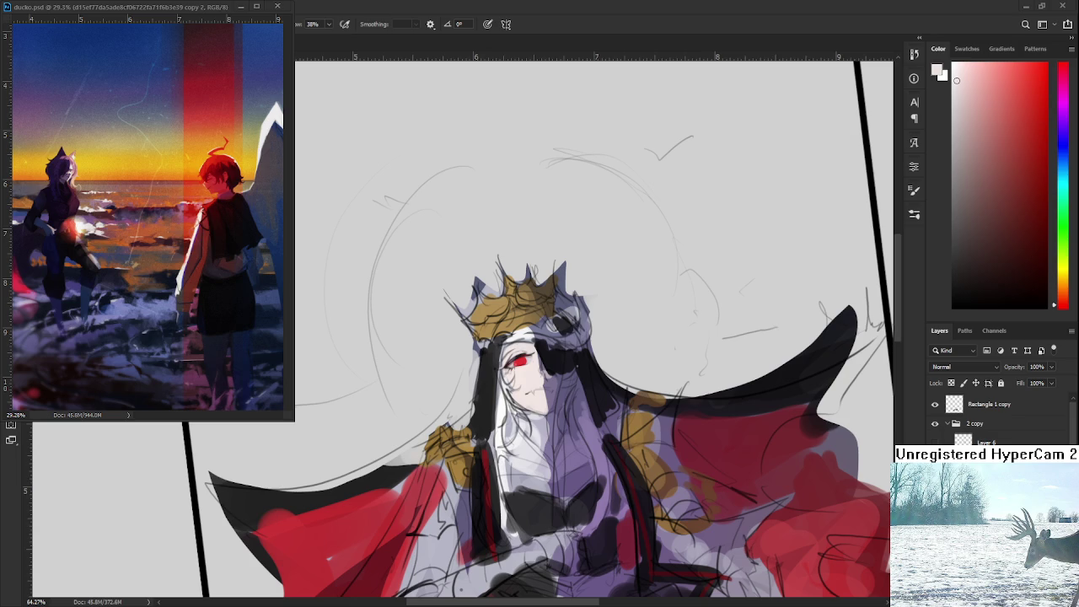
scroll(549, 349, "up", 2)
scroll(544, 351, "up", 2)
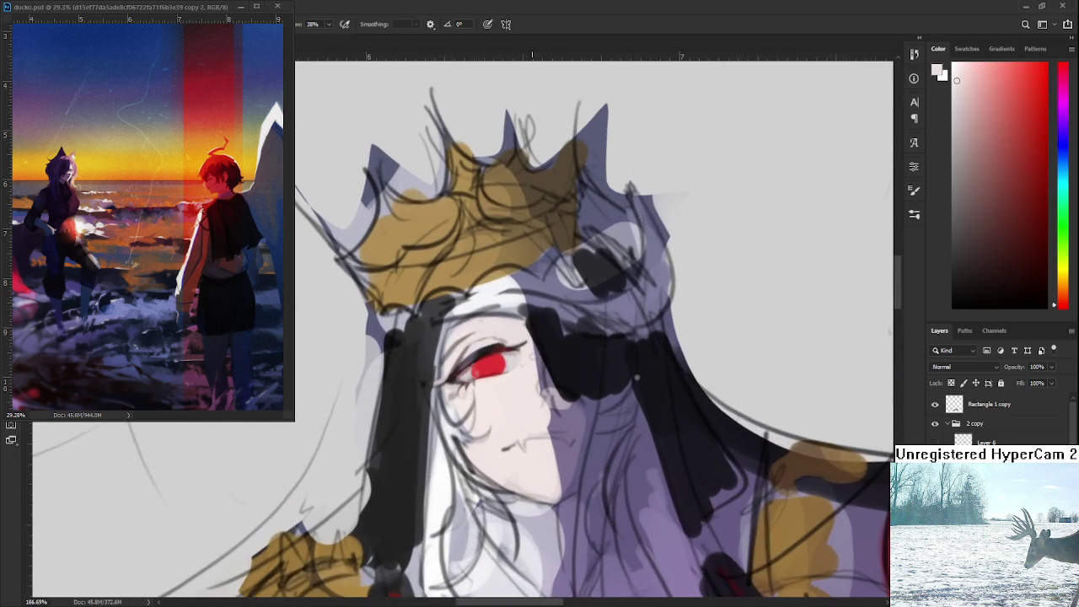
scroll(532, 356, "up", 1)
left_click(525, 369, "alt")
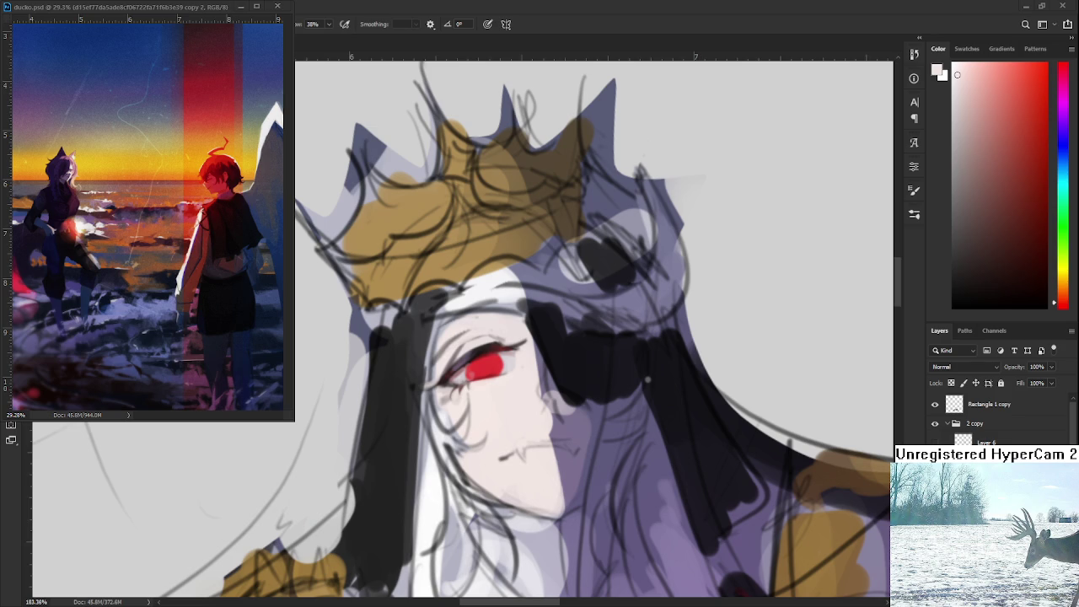
left_click(485, 363, "alt")
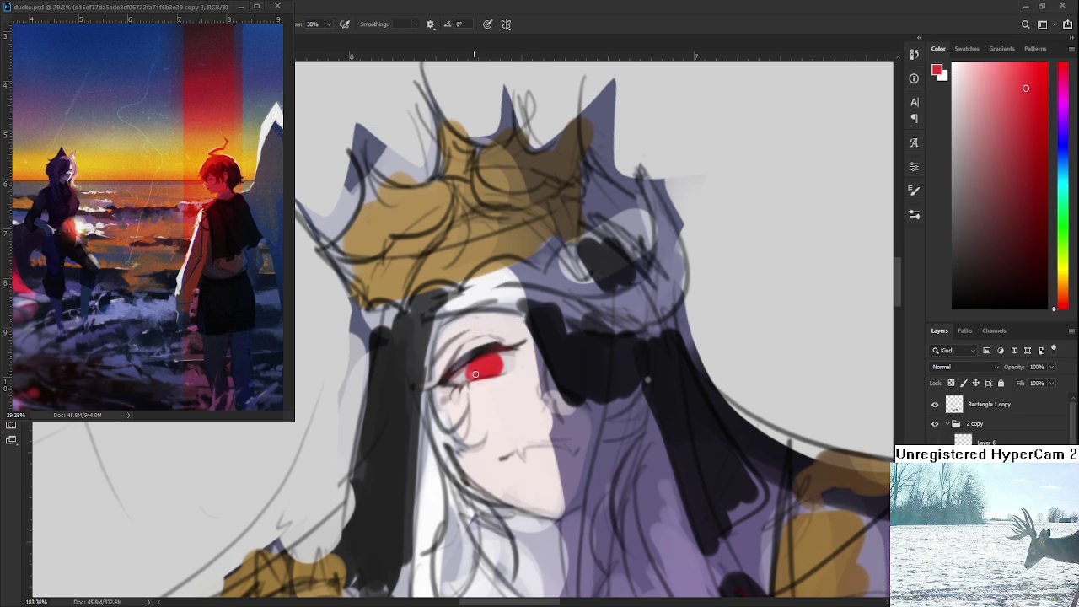
left_click(462, 375, "alt")
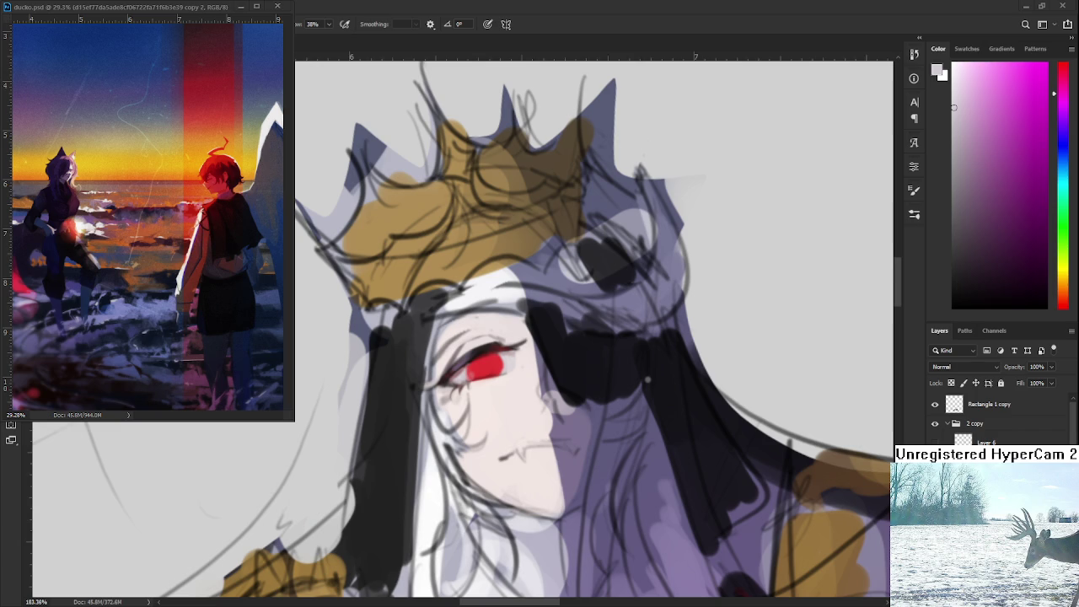
scroll(522, 380, "down", 3)
scroll(522, 380, "up", 3)
scroll(506, 354, "up", 2)
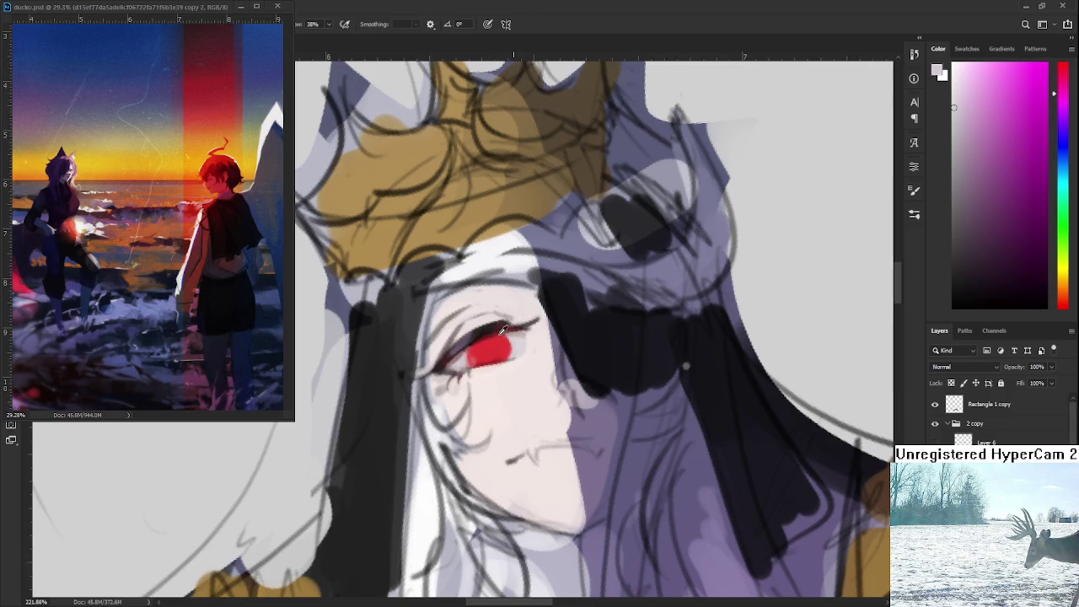
- Sample the eye's red and dark lash tones to compare colours around the eye
left_click(485, 329, "alt")
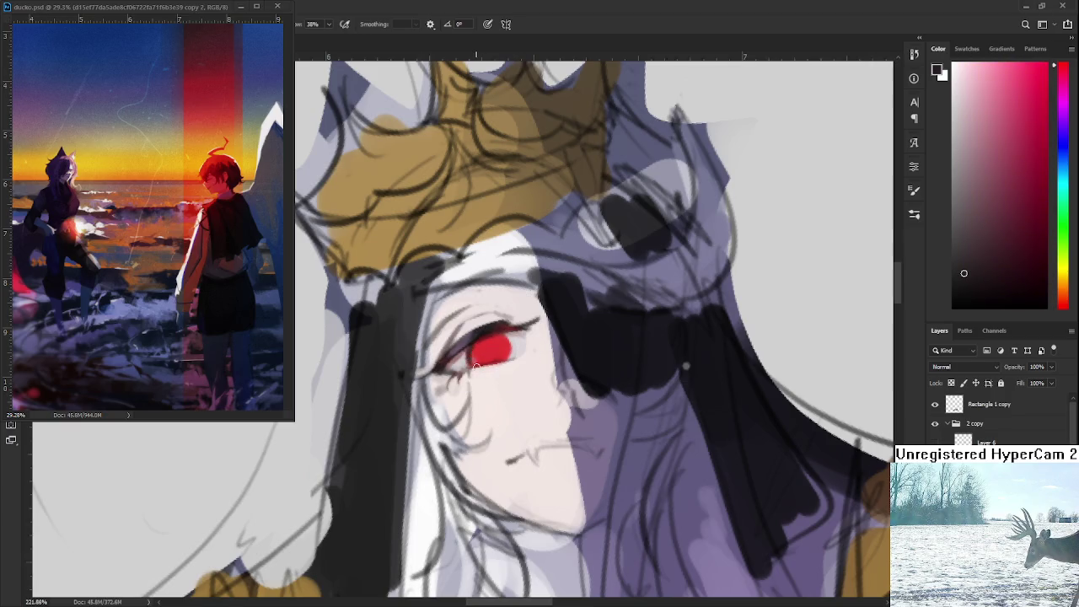
left_click(486, 327, "alt")
left_click(503, 341, "alt")
left_click(502, 340, "alt")
left_click(502, 342, "alt")
left_click(504, 354, "alt")
left_click(467, 353, "alt")
left_click(471, 354, "alt")
- Choose a light pink and wash it over the eye's upper-left corner
scroll(551, 393, "down", 2)
scroll(529, 329, "down", 2)
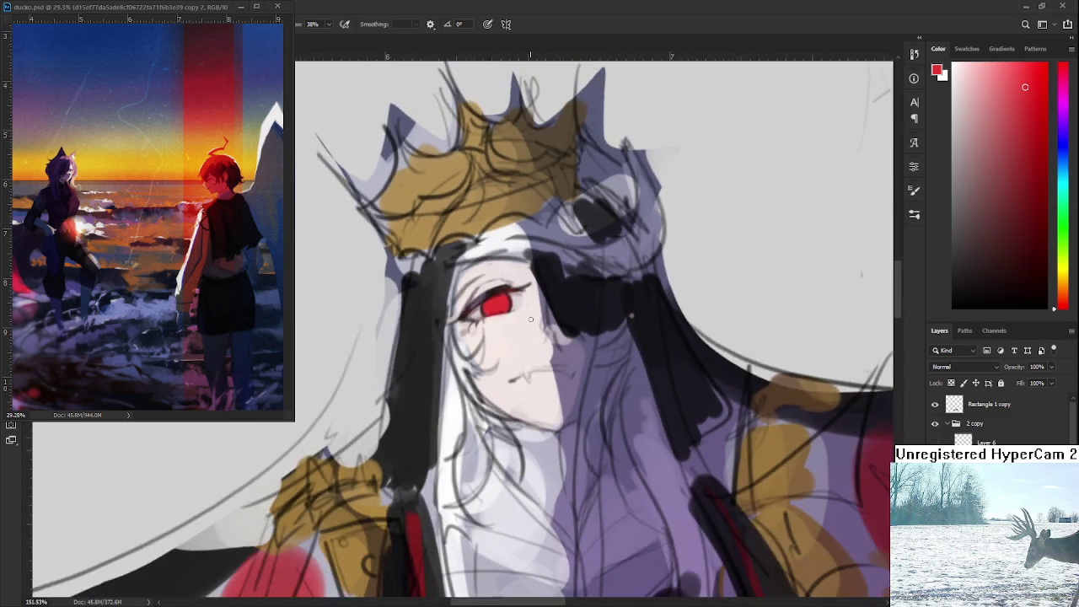
scroll(530, 319, "down", 3)
scroll(528, 319, "down", 1)
scroll(527, 316, "up", 3)
scroll(524, 314, "up", 1)
scroll(524, 314, "up", 1)
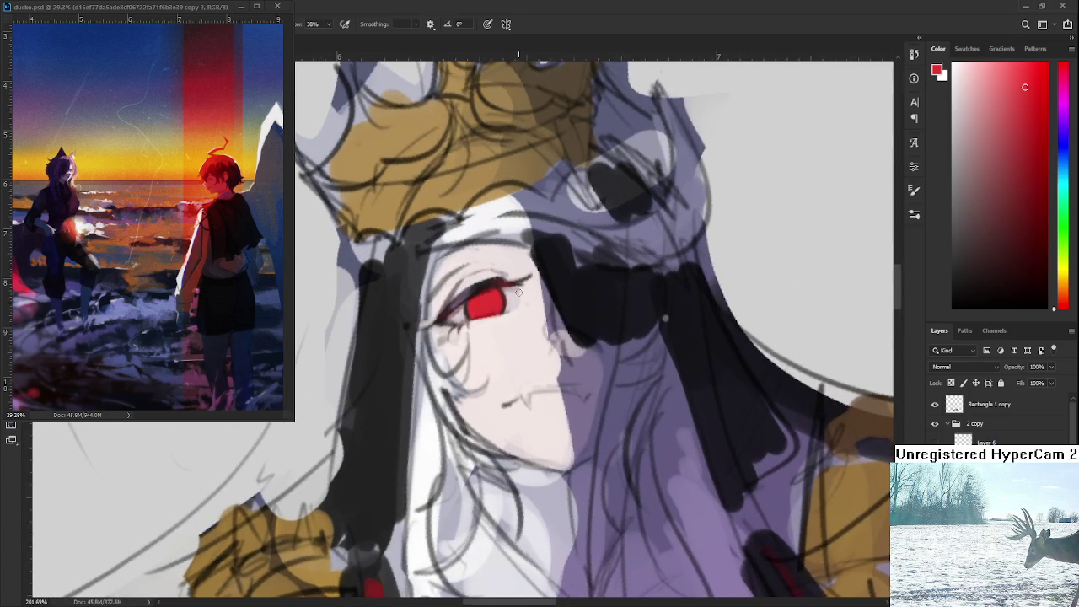
scroll(502, 306, "up", 2)
left_click(477, 347, "alt")
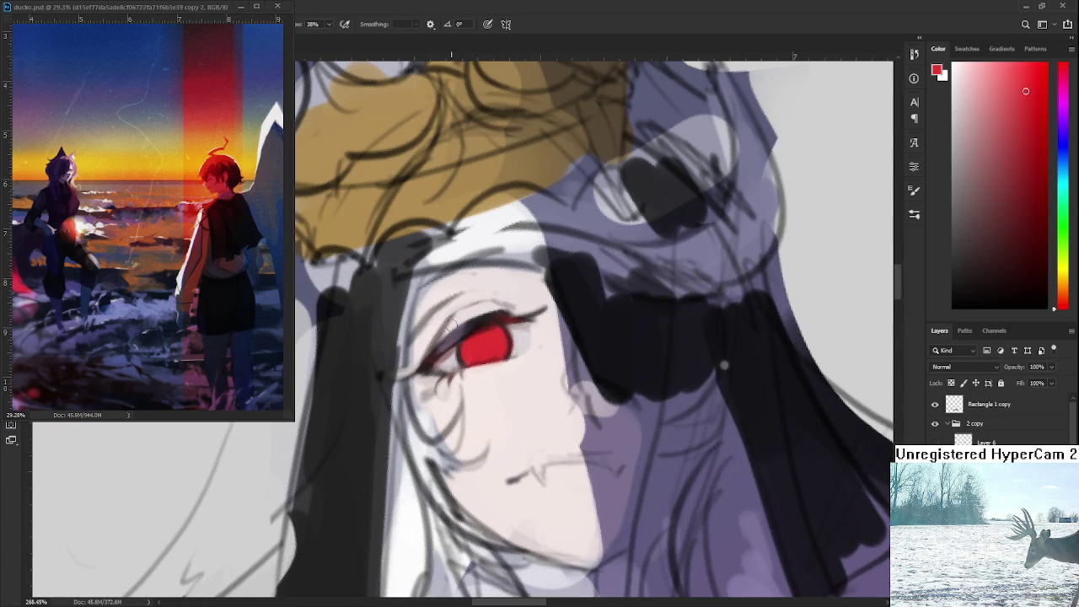
left_click(470, 307, "alt")
left_click(446, 332, "alt")
mouse_move(455, 319)
left_mouse_down()
mouse_move(435, 347)
mouse_move(464, 310)
left_mouse_up()
left_click(465, 314, "alt")
- Sample paler pinks from the face, ending on a pale pinkish-white beside the eye
scroll(506, 355, "up", 1)
left_click(462, 342, "alt")
left_click(447, 356, "alt")
left_click(497, 335, "alt")
left_click(495, 339, "alt")
left_click(477, 334, "alt")
left_click(476, 335, "alt")
left_click(469, 341, "alt")
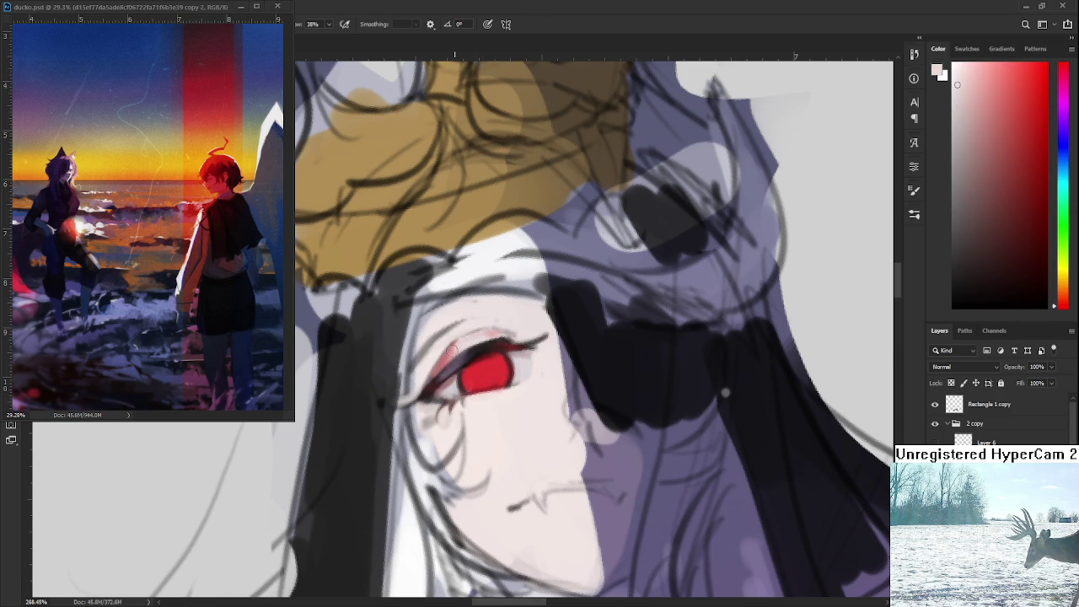
left_click(491, 335, "alt")
left_click(496, 337, "alt")
left_click(497, 324, "alt")
scroll(509, 308, "down", 3, "alt")
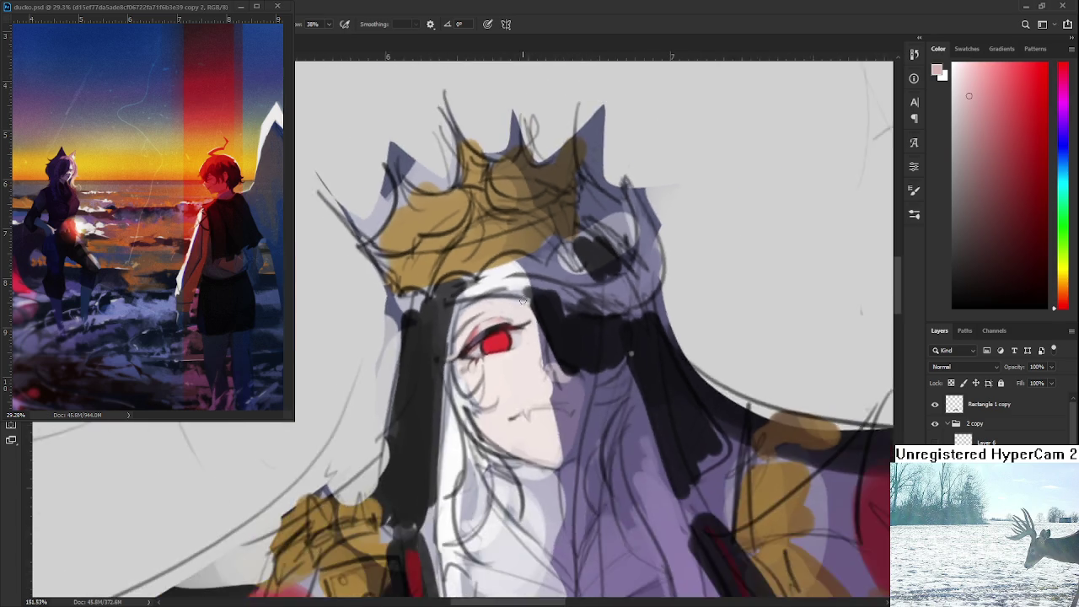
scroll(523, 295, "down", 2, "alt")
scroll(525, 292, "up", 2)
scroll(497, 299, "up", 2)
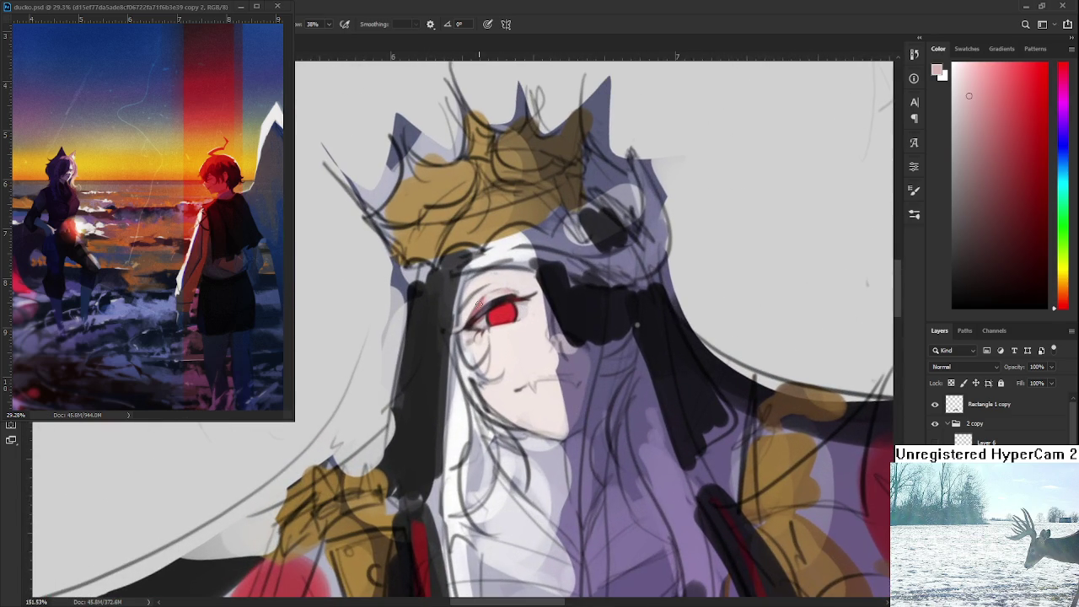
scroll(543, 360, "up", 1)
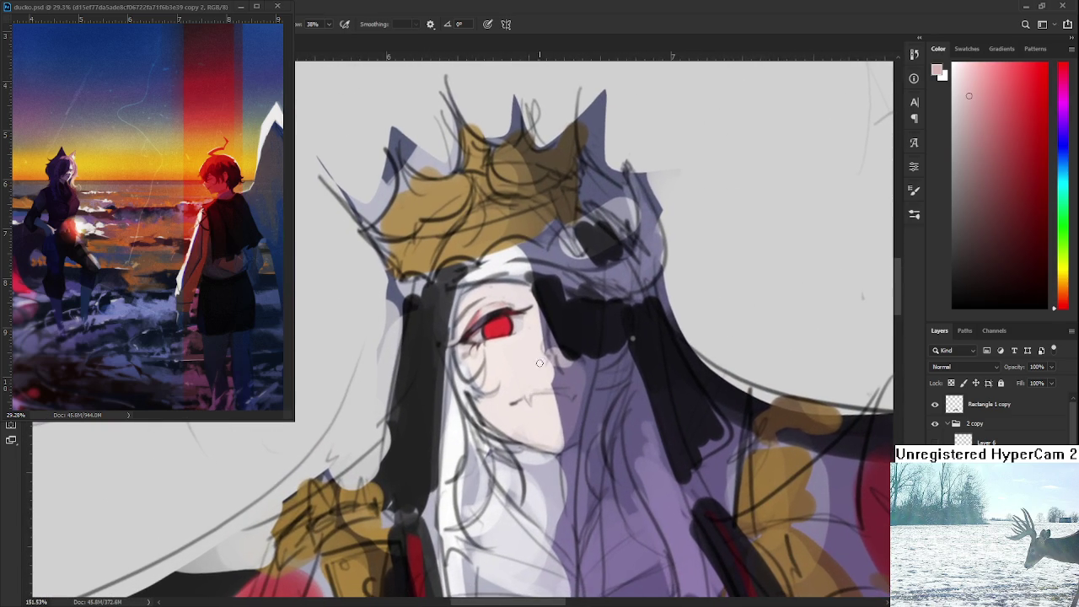
left_click(526, 376, "alt")
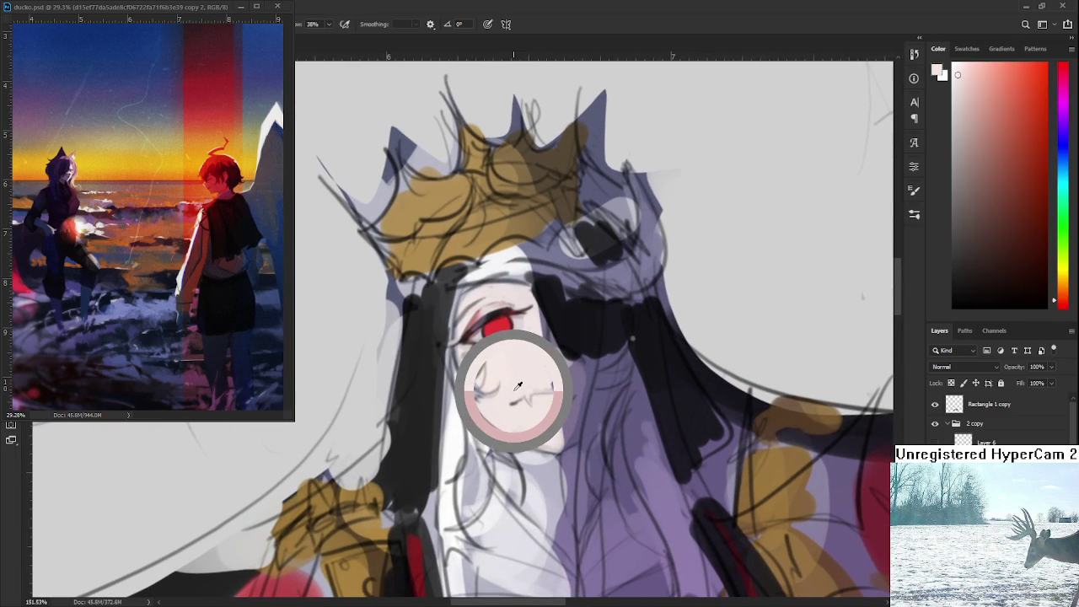
left_click(525, 333, "alt")
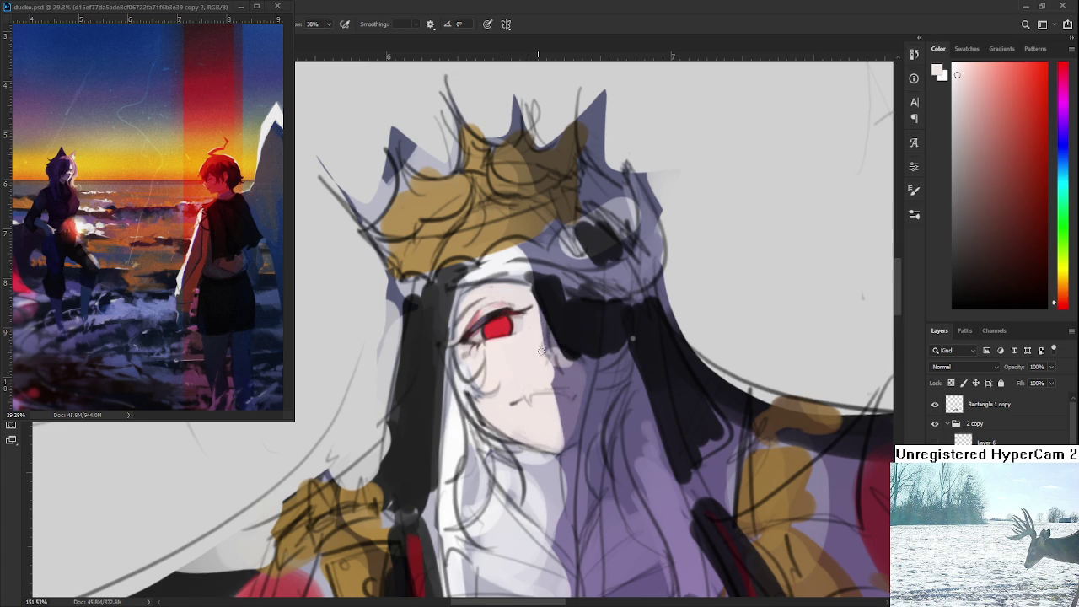
scroll(544, 354, "up", 1)
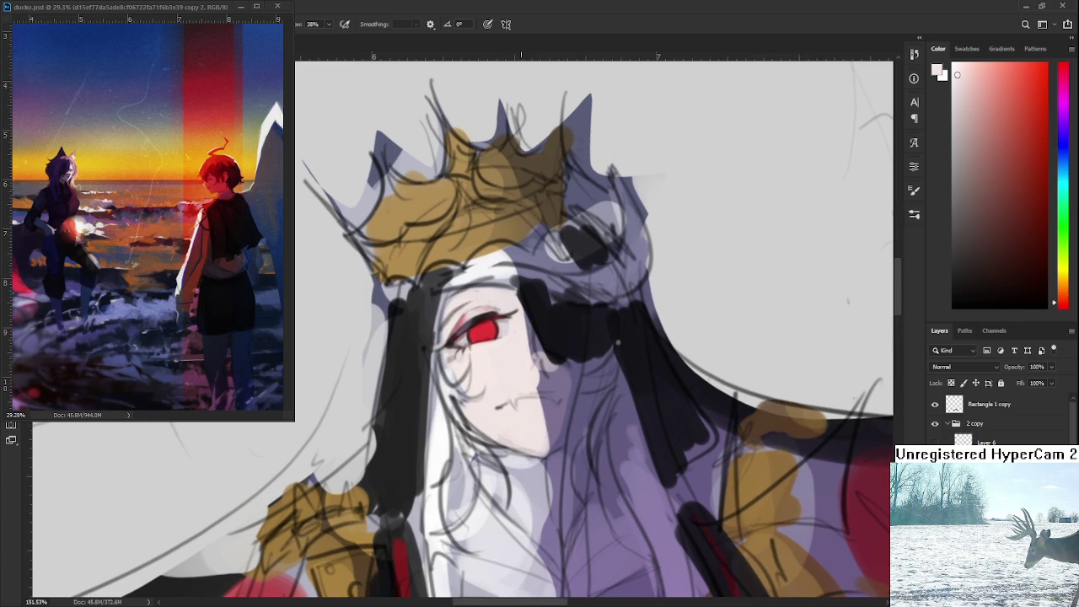
scroll(523, 324, "up", 3)
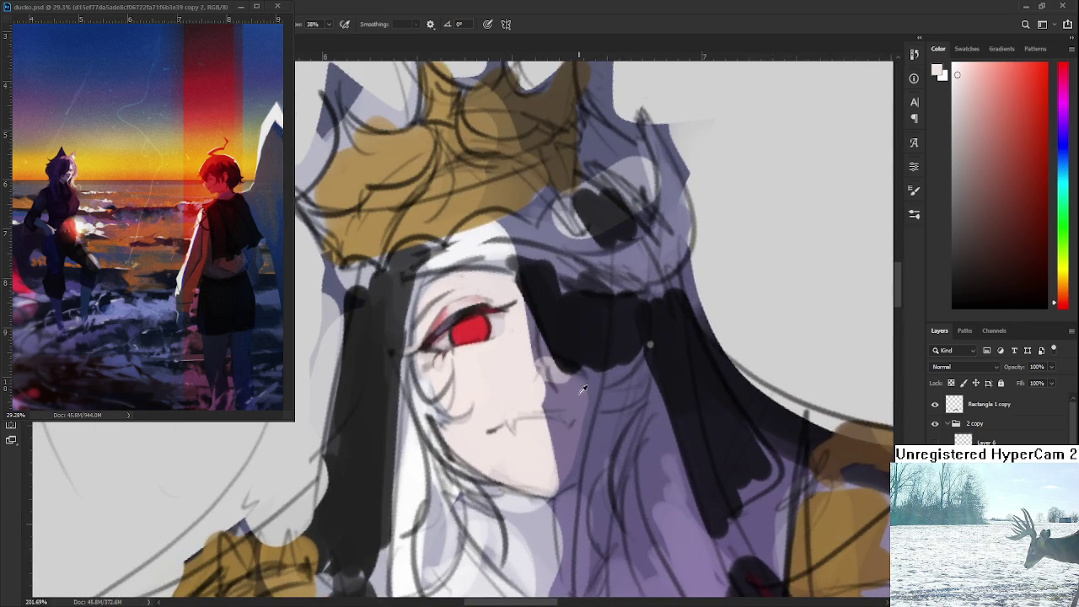
left_click(570, 388, "alt")
left_click_drag(533, 360, 542, 384)
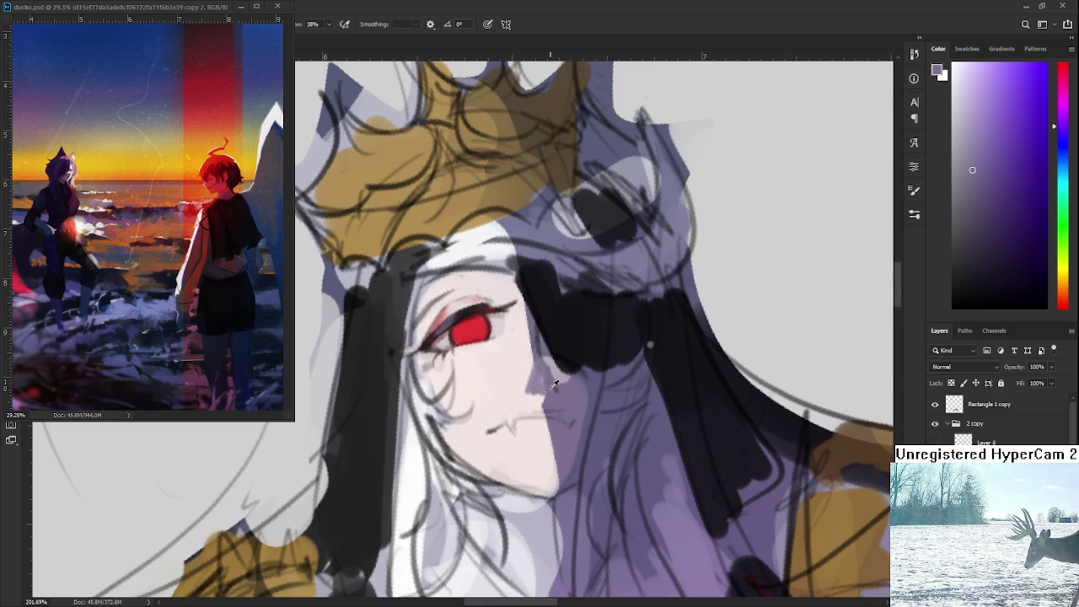
left_click(537, 381, "alt")
left_click(544, 399, "alt")
mouse_move(559, 388)
left_mouse_down()
mouse_move(551, 381)
mouse_move(562, 364)
mouse_move(521, 388)
mouse_move(516, 474)
left_mouse_up()
left_click(550, 372, "alt")
left_click(517, 400, "alt")
left_click_drag(516, 415, 515, 459)
left_click(510, 434, "alt")
left_click_drag(506, 400, 511, 438)
left_click(506, 410, "alt")
left_click_drag(508, 402, 510, 472)
scroll(531, 405, "down", 1)
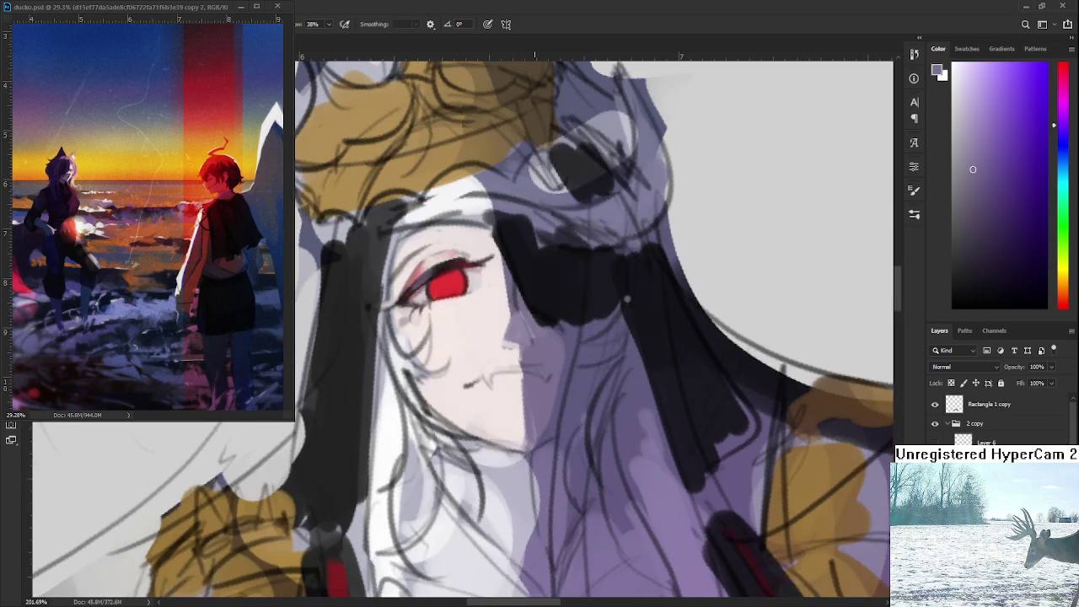
scroll(557, 371, "down", 2)
scroll(579, 347, "down", 2)
scroll(579, 348, "down", 1)
scroll(579, 349, "up", 2)
scroll(577, 351, "up", 2)
scroll(575, 352, "up", 1)
left_click_drag(574, 353, 536, 315)
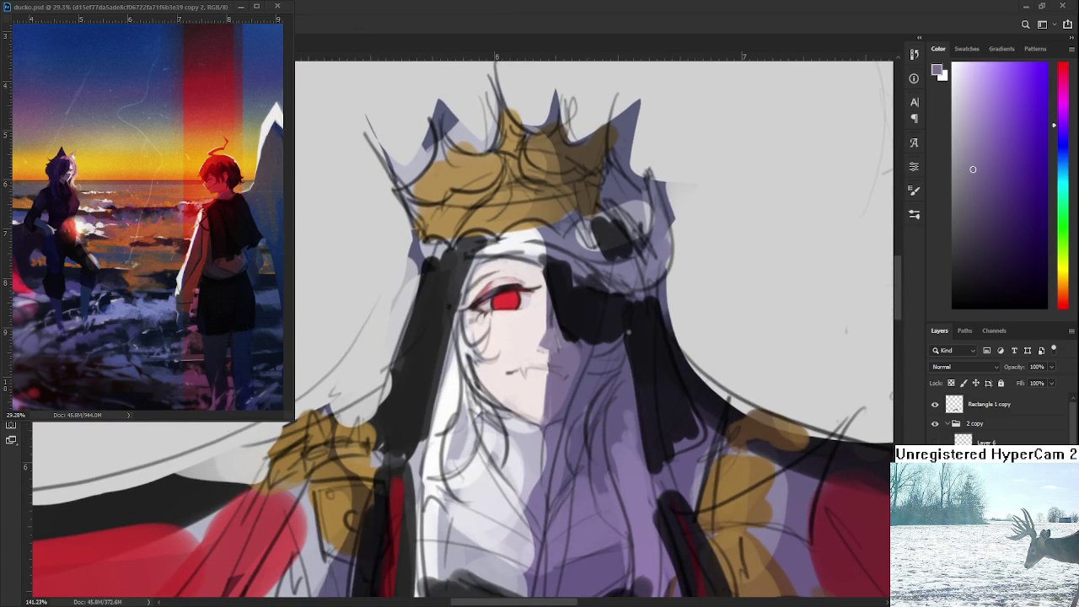
scroll(579, 321, "up", 2)
scroll(579, 321, "up", 1)
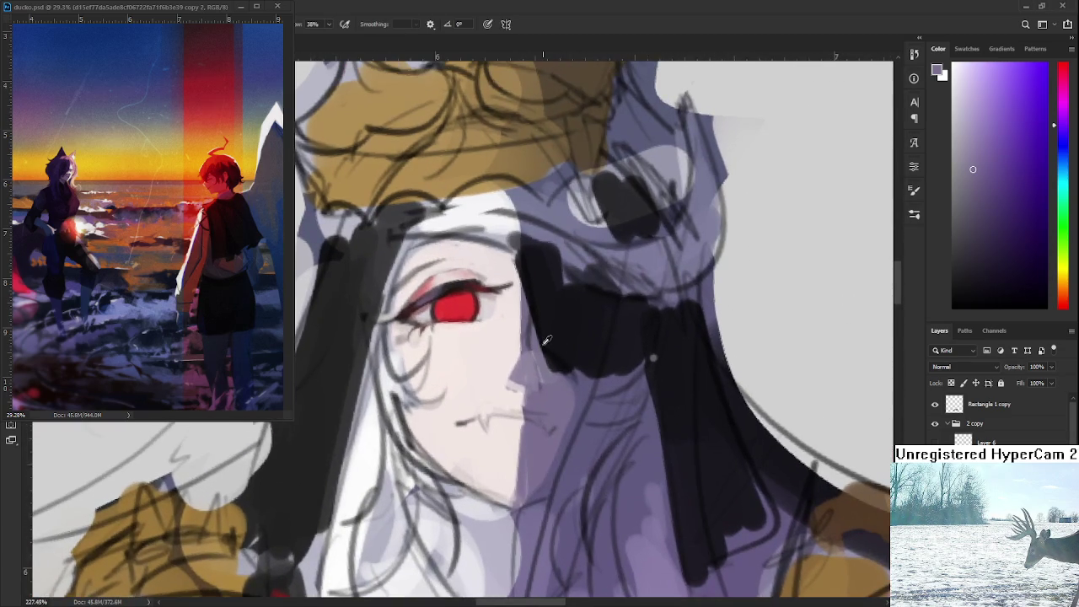
left_click(971, 179)
left_click(995, 209)
left_click_drag(525, 321, 504, 374)
left_click(510, 333, "alt")
left_click(523, 337, "alt")
left_click(521, 377, "alt")
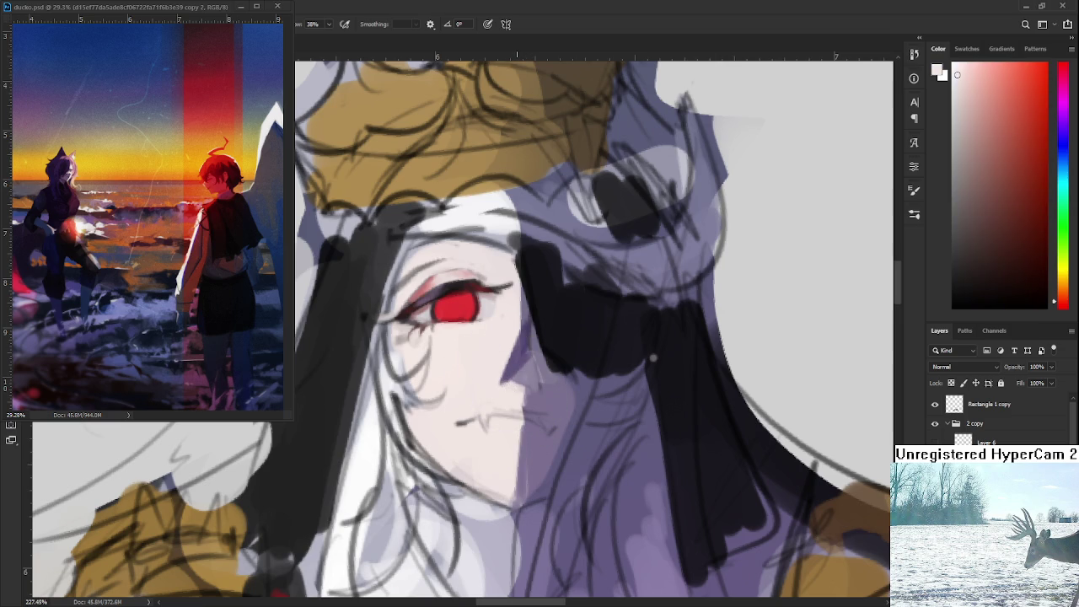
scroll(516, 387, "down", 1)
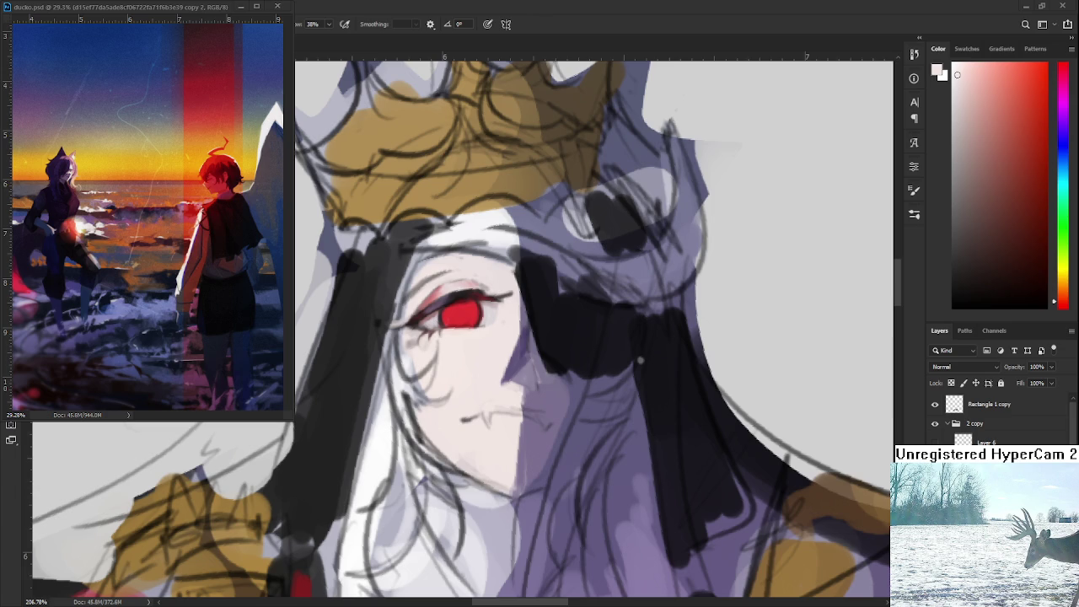
scroll(641, 361, "down", 2)
- Eyedrop the face's shadow purples and cheek skin, ending on a slightly lighter nose-shadow purple
scroll(624, 367, "down", 1)
scroll(591, 375, "up", 1)
scroll(539, 383, "up", 2)
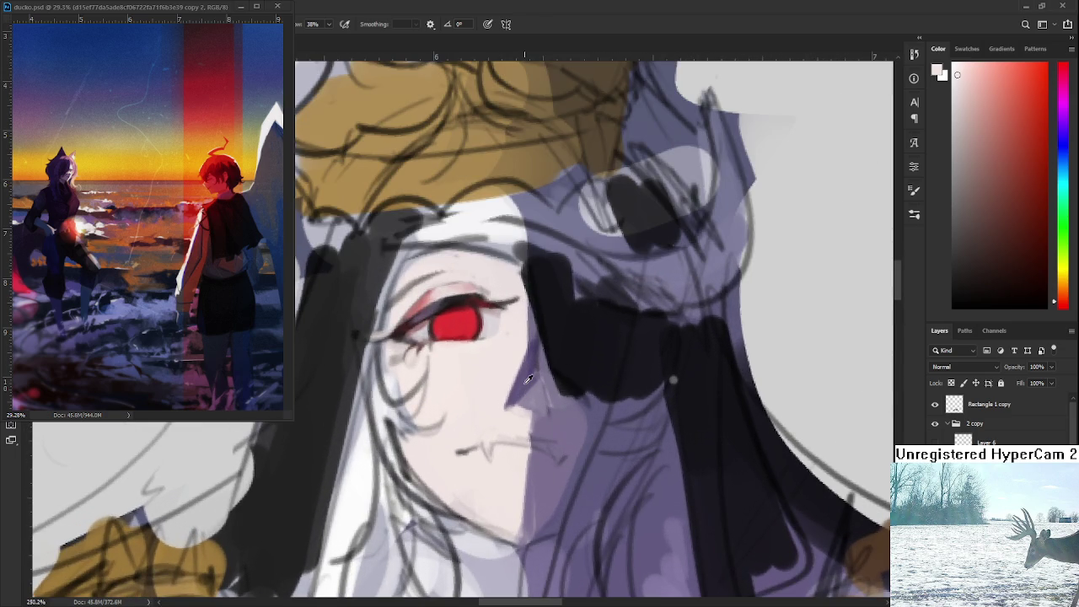
left_click(525, 381, "alt")
left_click(510, 410, "alt")
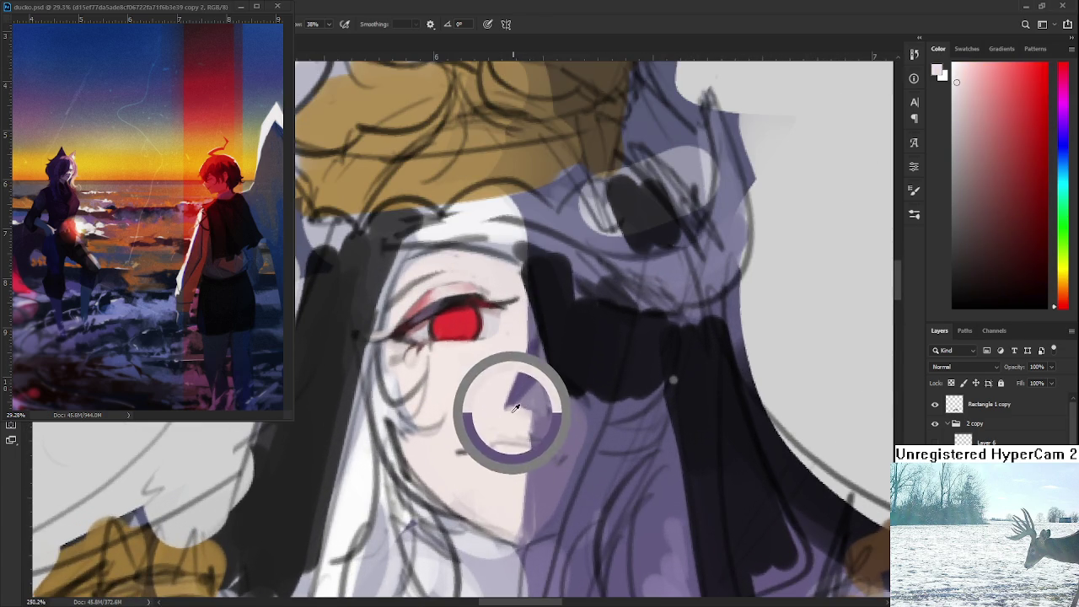
left_click(519, 401, "alt")
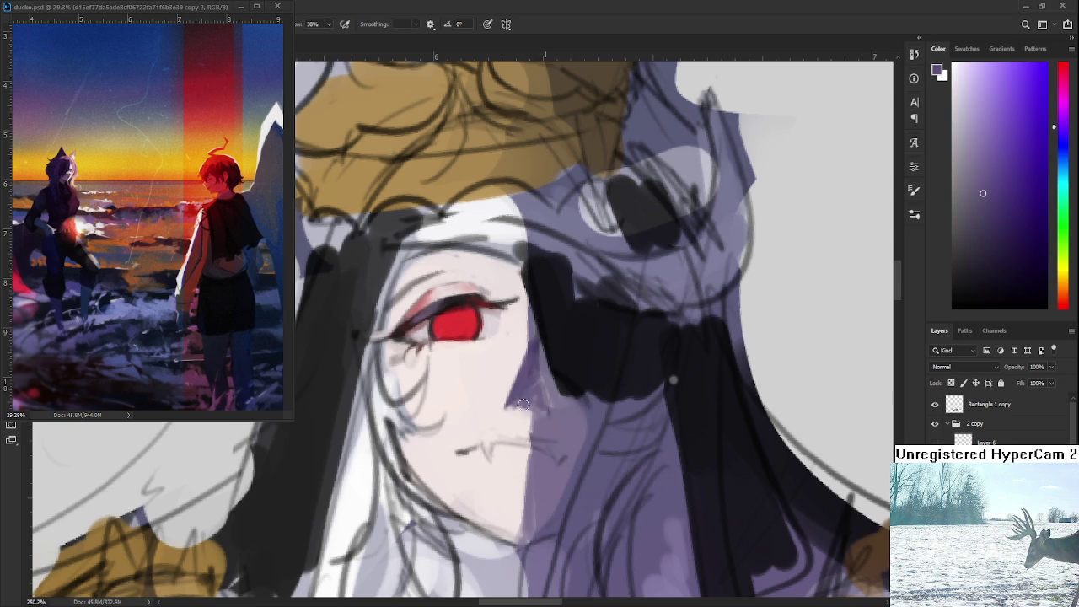
left_click(498, 416, "alt")
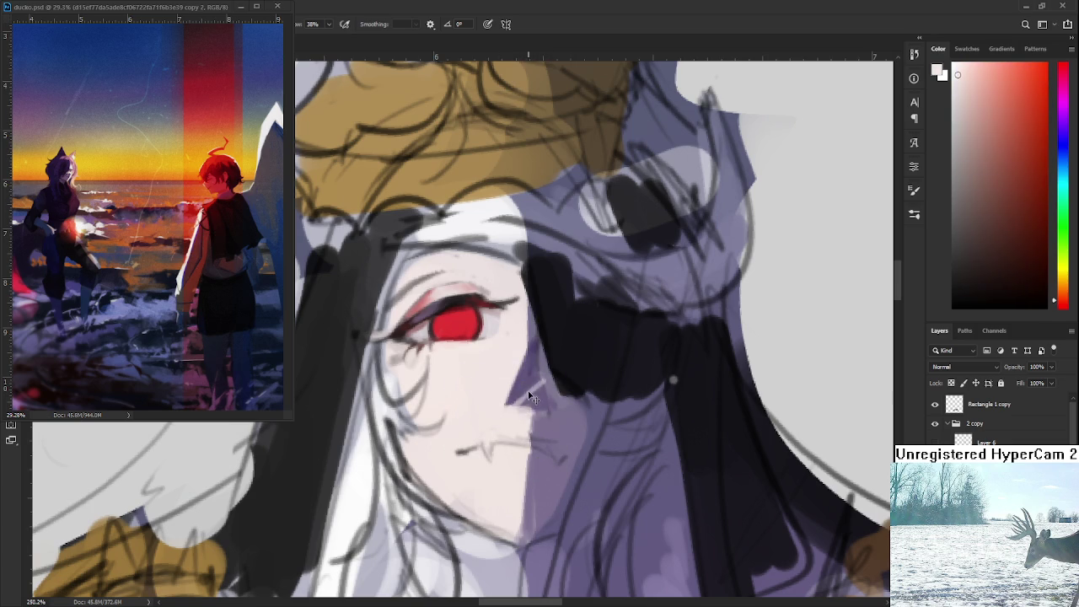
left_click(534, 393, "alt")
left_click(547, 379, "alt")
scroll(569, 397, "down", 3)
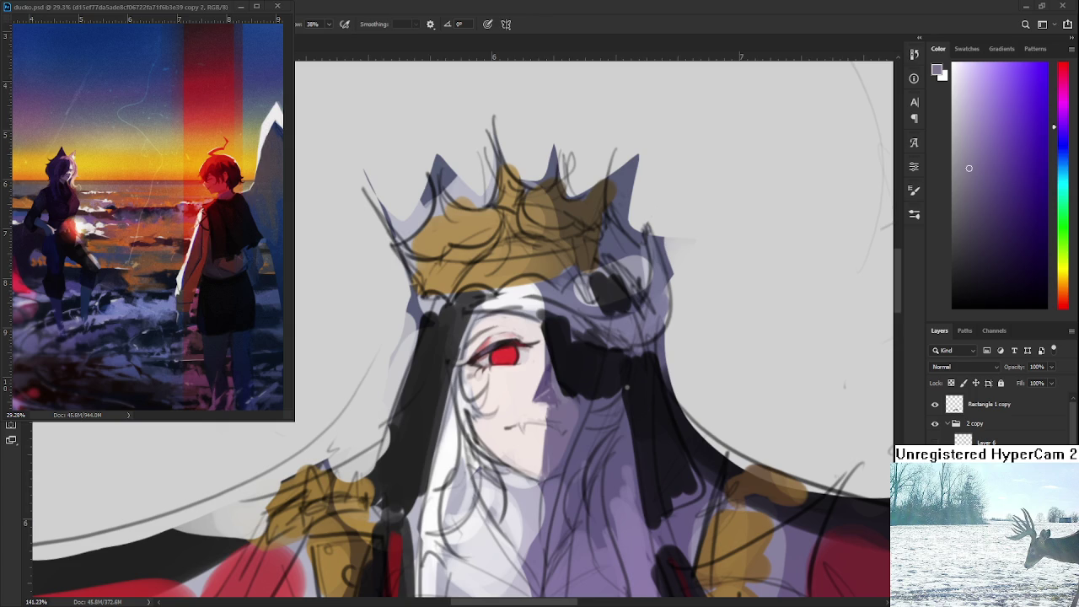
scroll(564, 396, "up", 2)
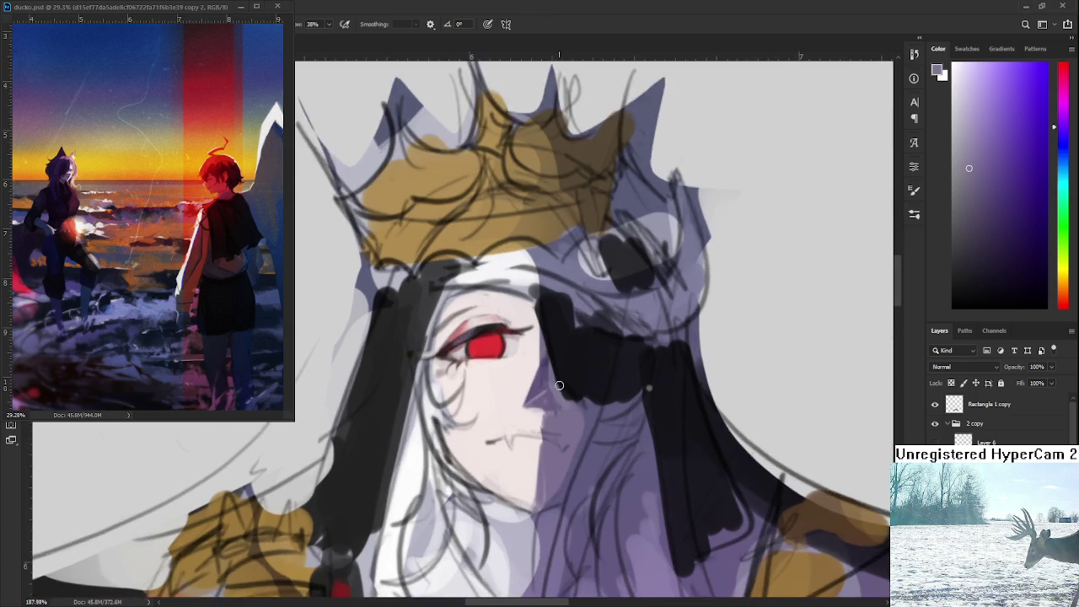
- Tilt the view, sample the pale skin tone near the nose, and zoom into the face
scroll(563, 396, "up", 2)
key("r")
left_click_drag(550, 373, 537, 354)
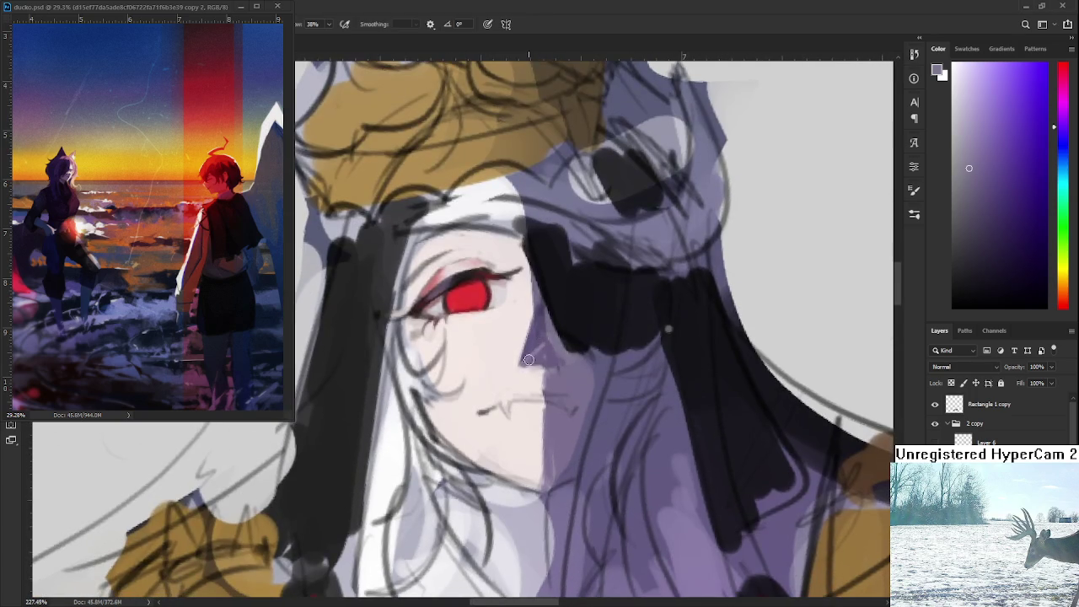
left_click(524, 369, "alt")
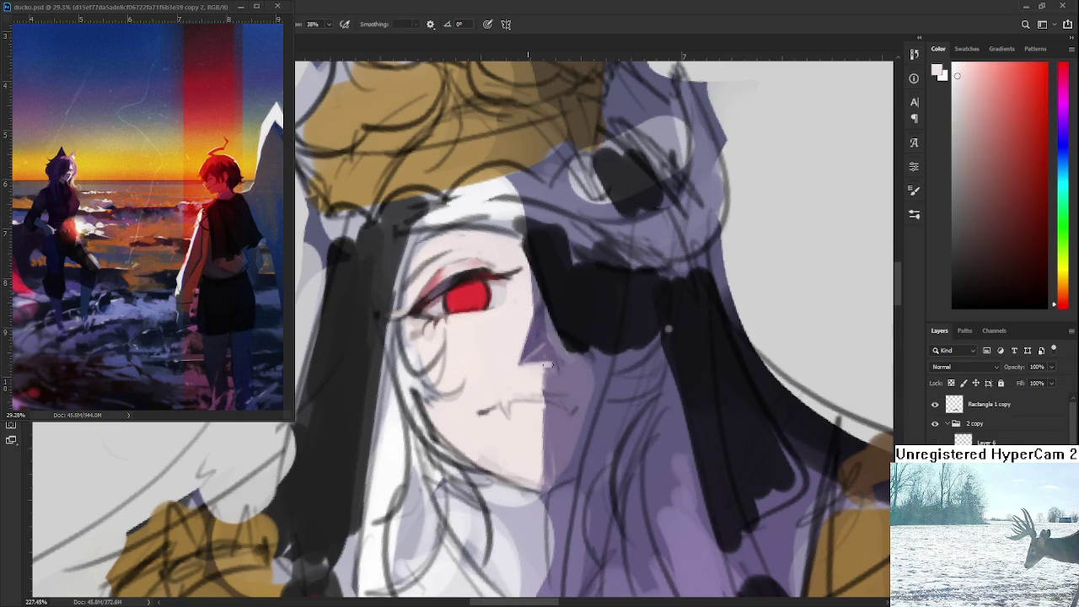
left_click(558, 361, "alt")
left_click(536, 371, "alt")
left_click(550, 364, "alt")
left_click(534, 365, "alt")
scroll(547, 374, "down", 5)
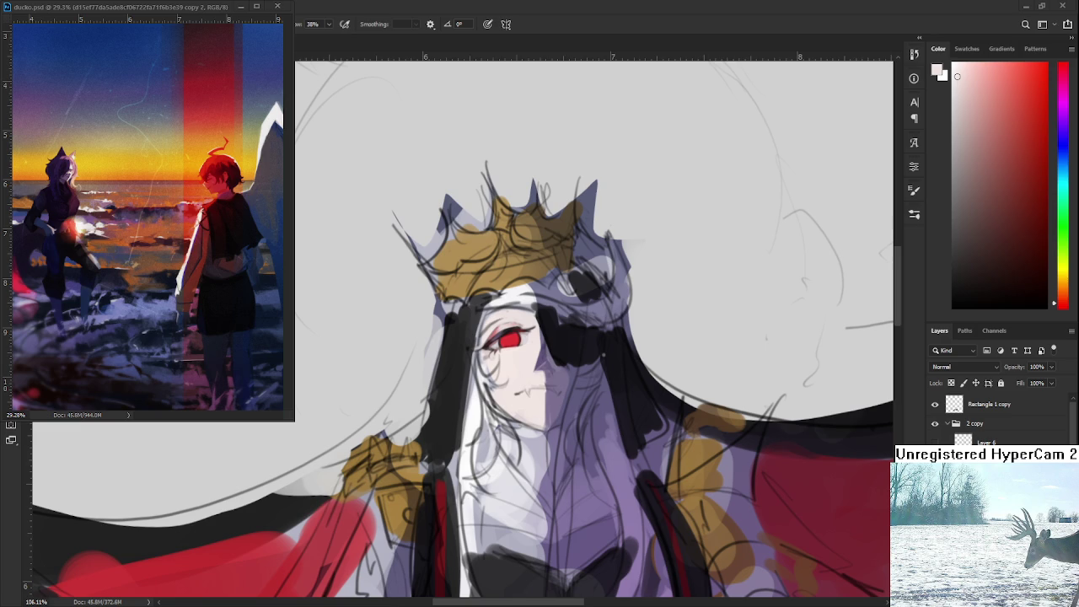
left_click_drag(573, 362, 746, 410)
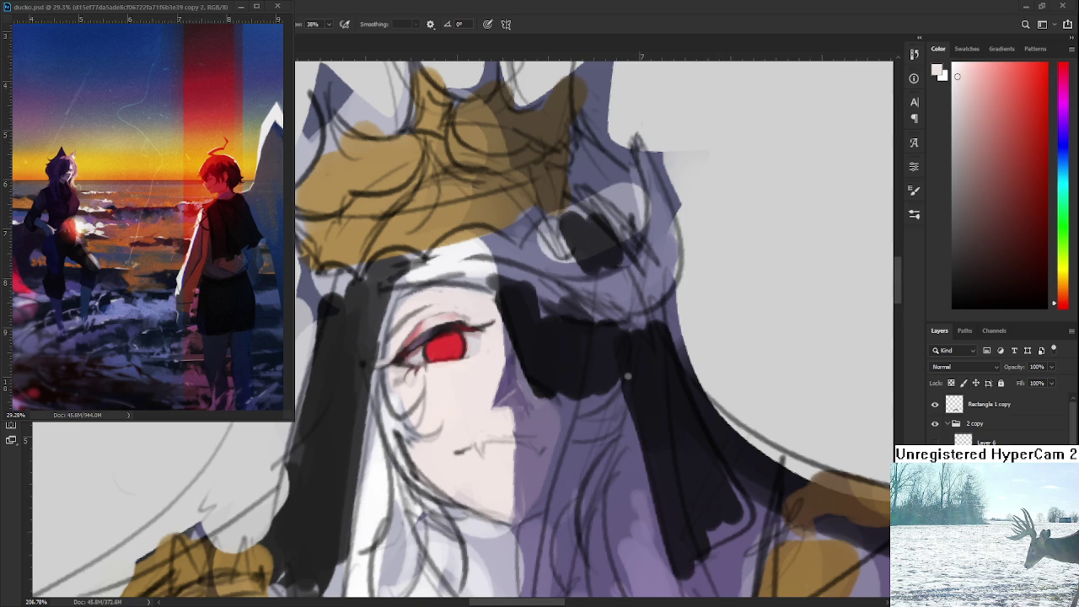
scroll(509, 377, "up", 3)
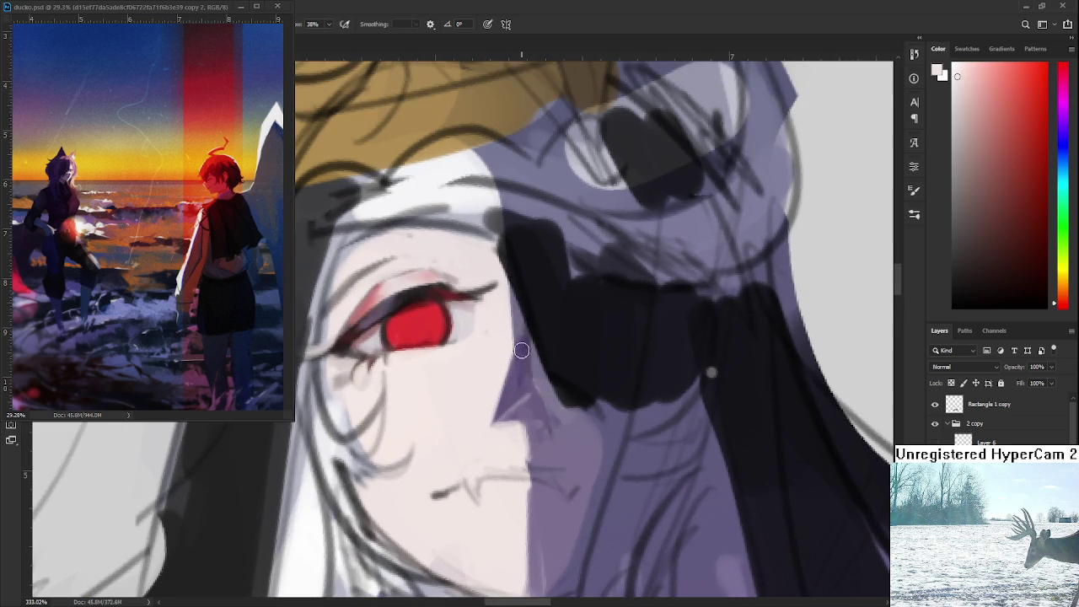
- Stroke a lighter, narrower nose shadow under the eye
left_click_drag(524, 344, 525, 362)
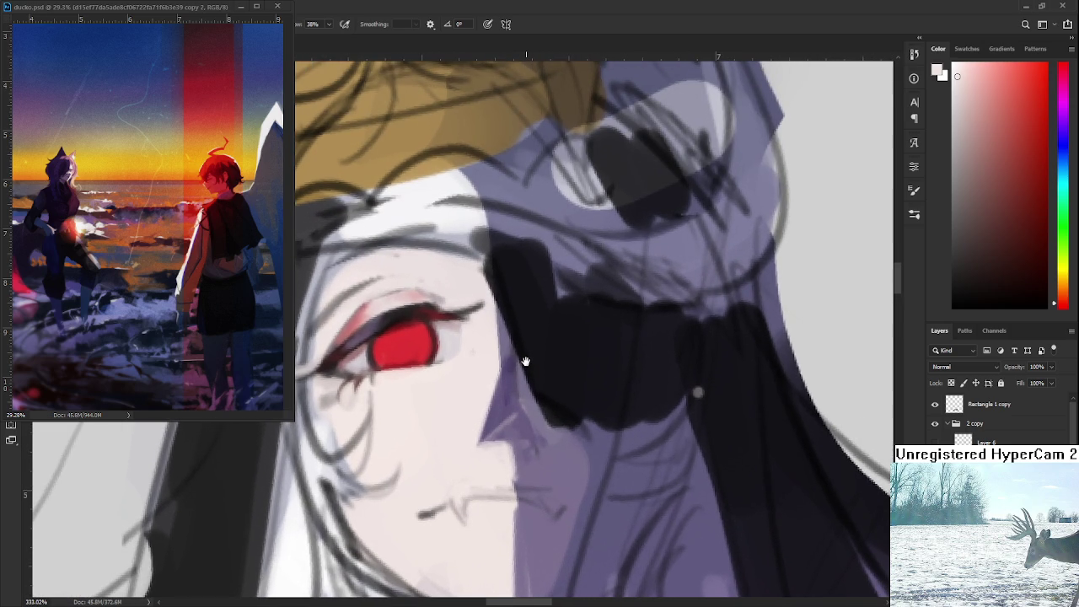
left_click(497, 360, "alt")
mouse_move(493, 376)
left_mouse_down()
mouse_move(478, 435)
mouse_move(501, 373)
mouse_move(510, 403)
mouse_move(501, 330)
mouse_move(503, 350)
left_mouse_up()
scroll(496, 364, "down", 3)
scroll(496, 364, "down", 3)
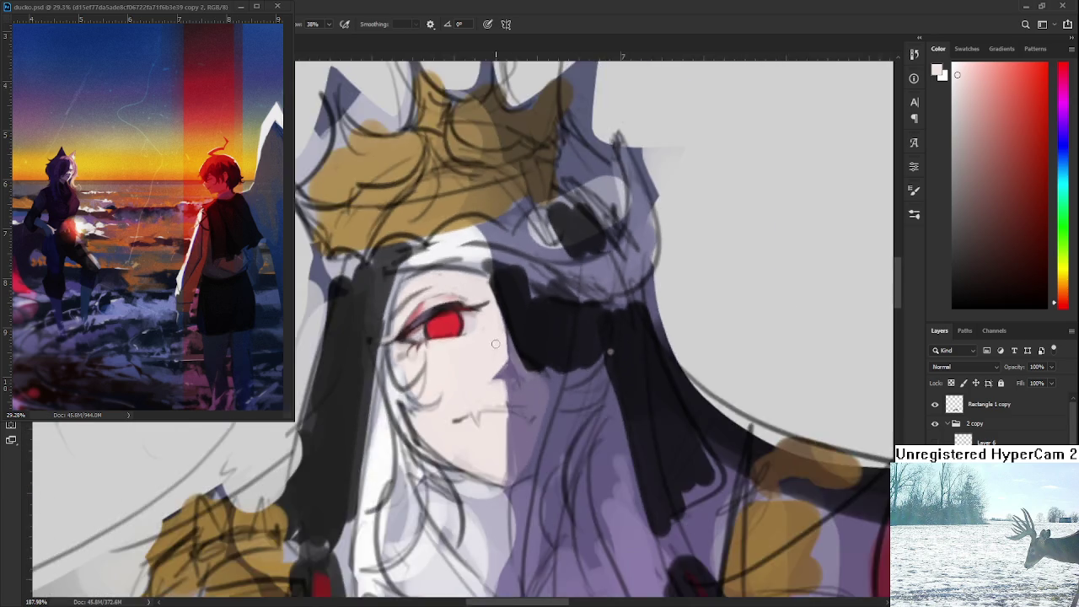
scroll(506, 346, "down", 3)
scroll(543, 314, "down", 2)
scroll(544, 315, "up", 4)
scroll(475, 322, "up", 3)
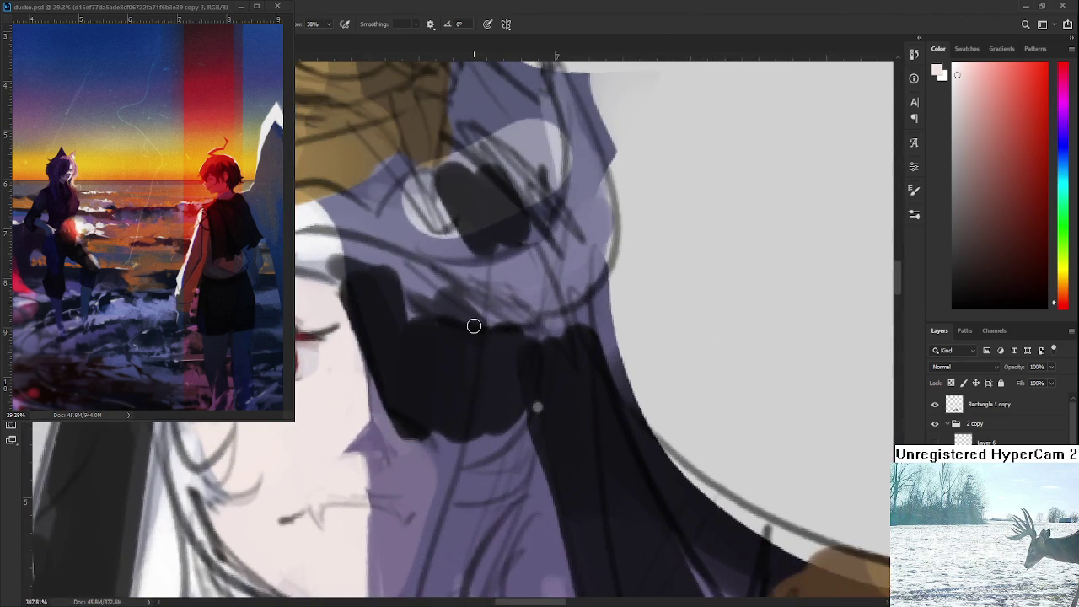
scroll(469, 402, "up", 1)
- Resample the greyish purple shadow and pale skin, then lighten the nose shadow with skin strokes
left_click(452, 426, "alt")
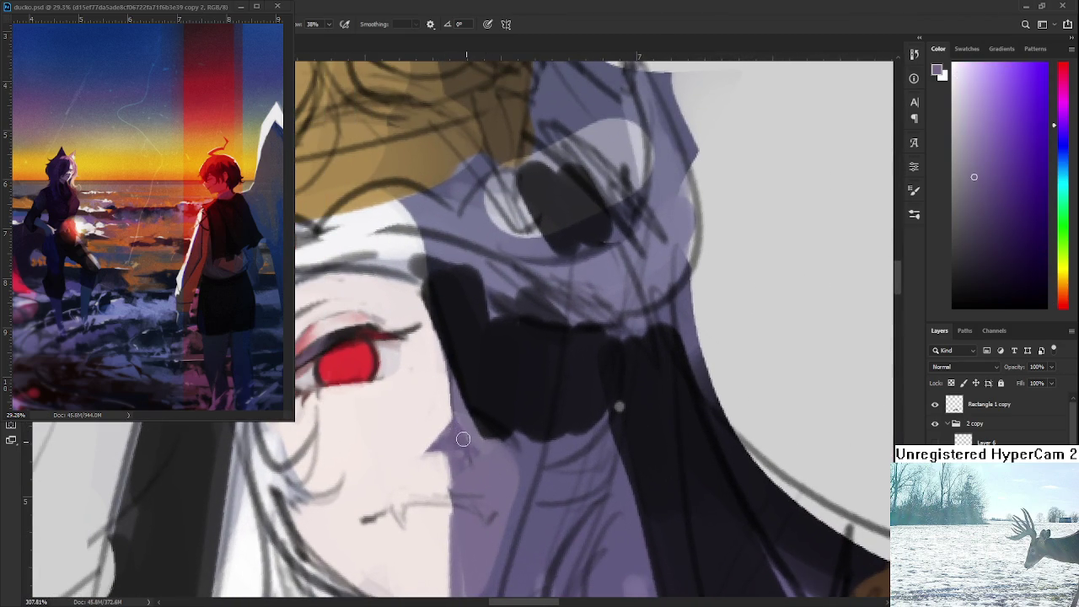
left_click(446, 365, "alt")
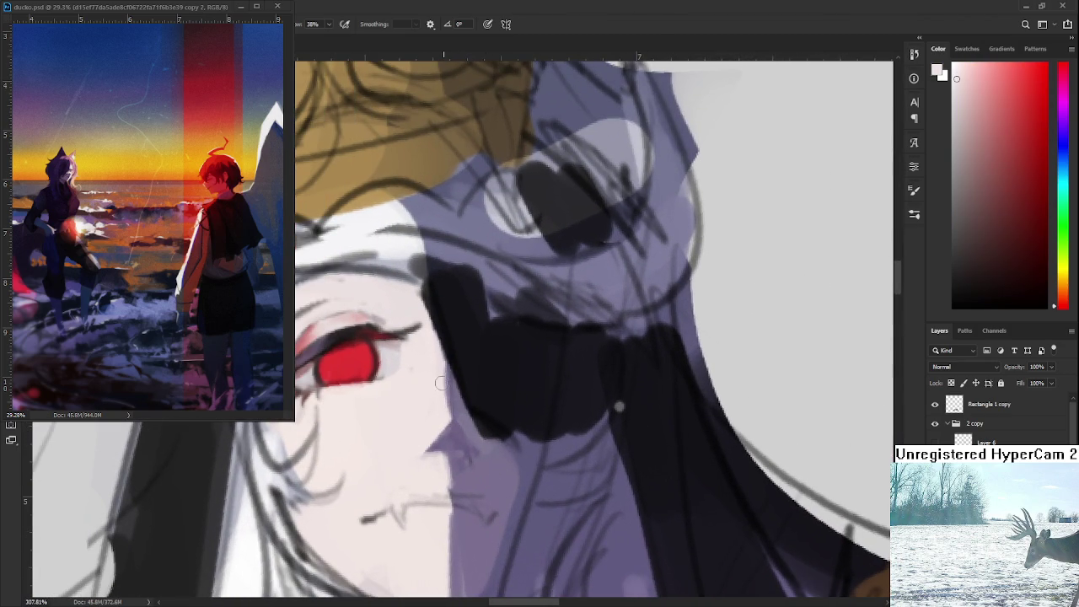
left_click_drag(448, 394, 454, 425)
left_click(454, 426, "alt")
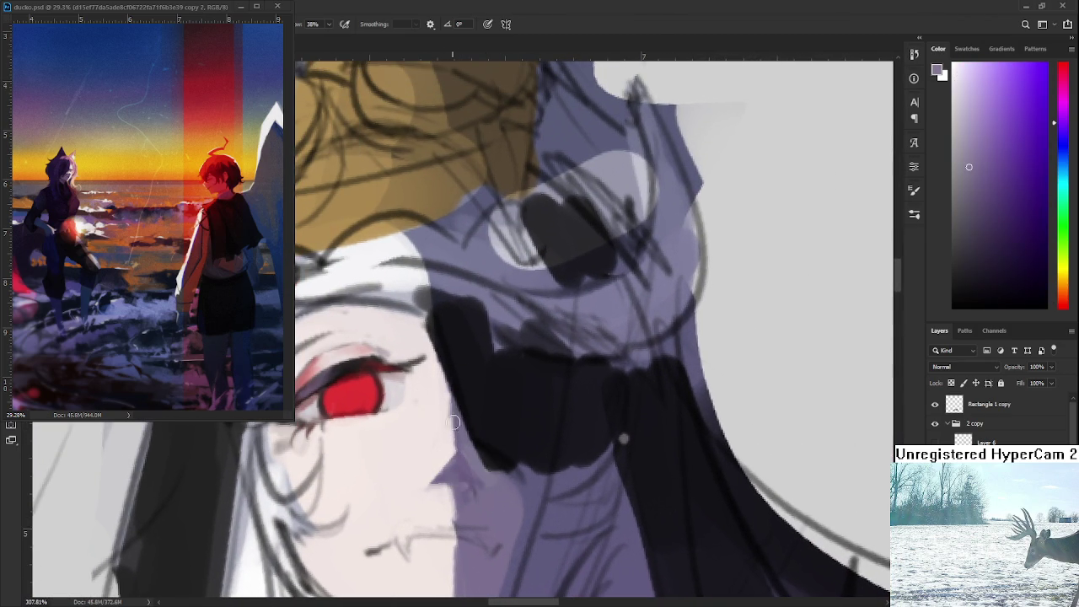
key("x")
left_click_drag(623, 439, 625, 454)
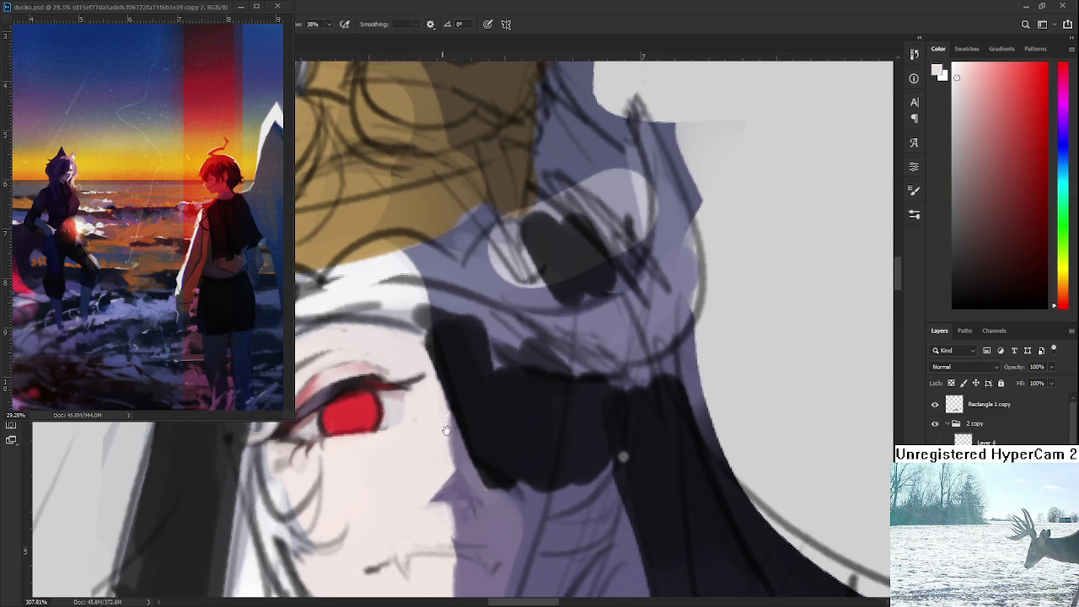
scroll(625, 453, "down", 5)
scroll(458, 361, "up", 2)
scroll(458, 361, "up", 2)
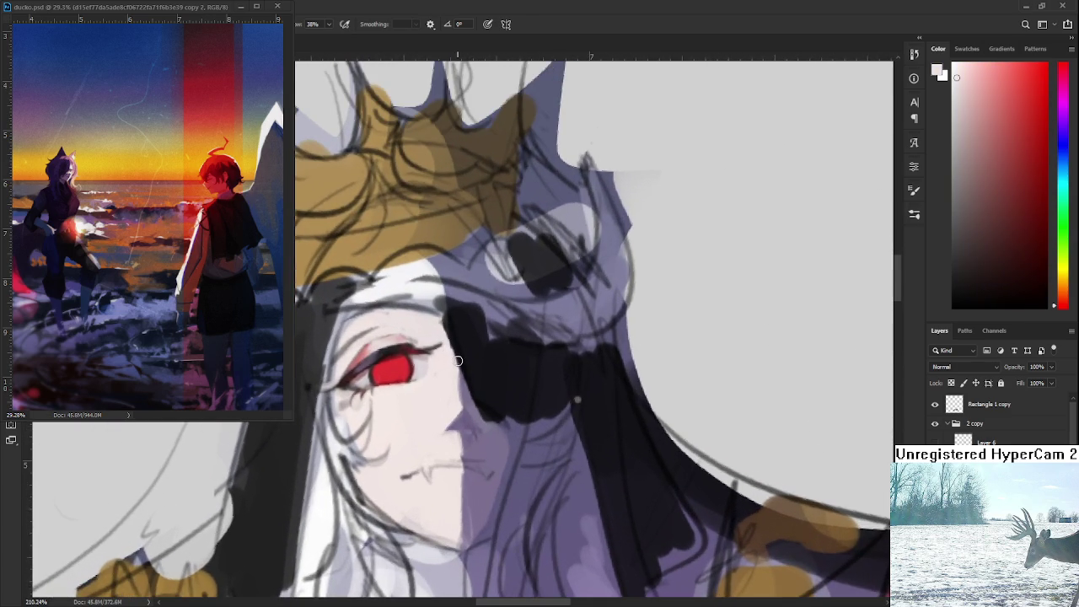
left_click(455, 415, "alt")
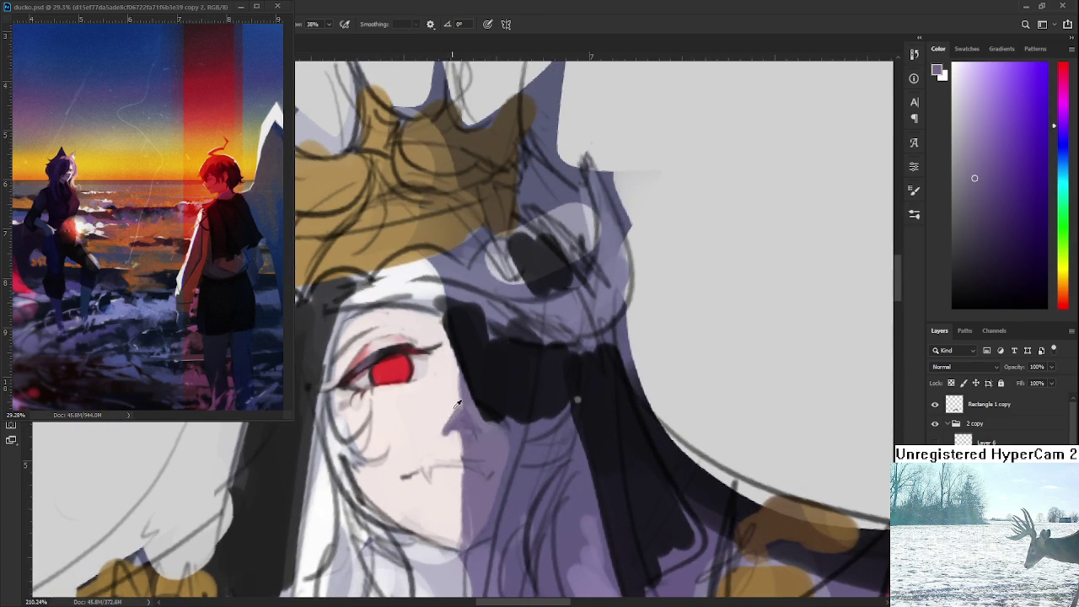
left_click(445, 416, "alt")
left_click_drag(455, 410, 445, 432)
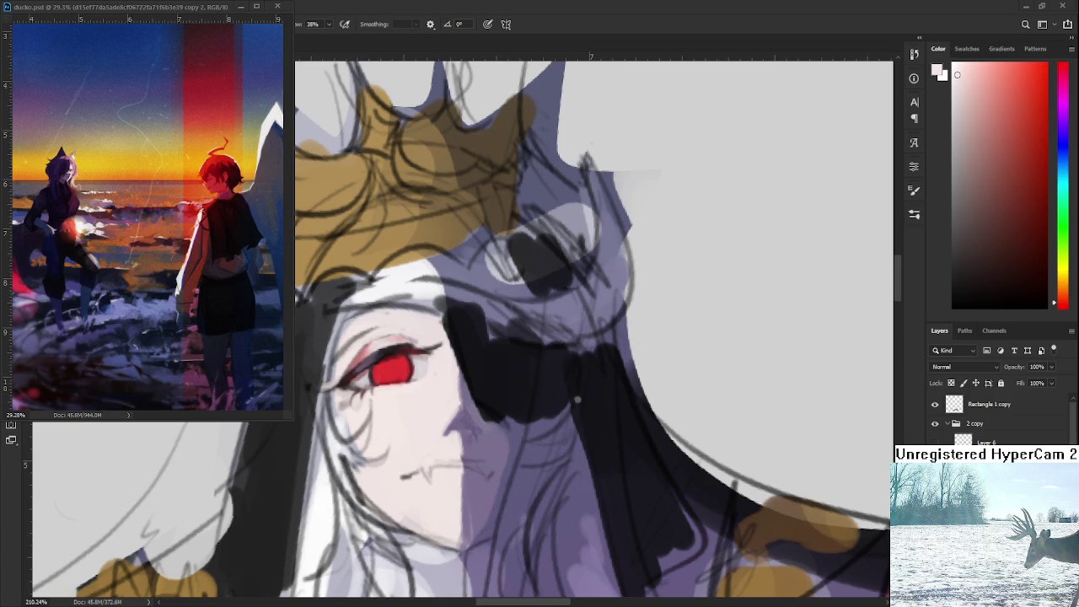
- Sample the purple-grey nose shadow and near-white skin tones around the nose
scroll(464, 390, "up", 2)
scroll(465, 391, "up", 2)
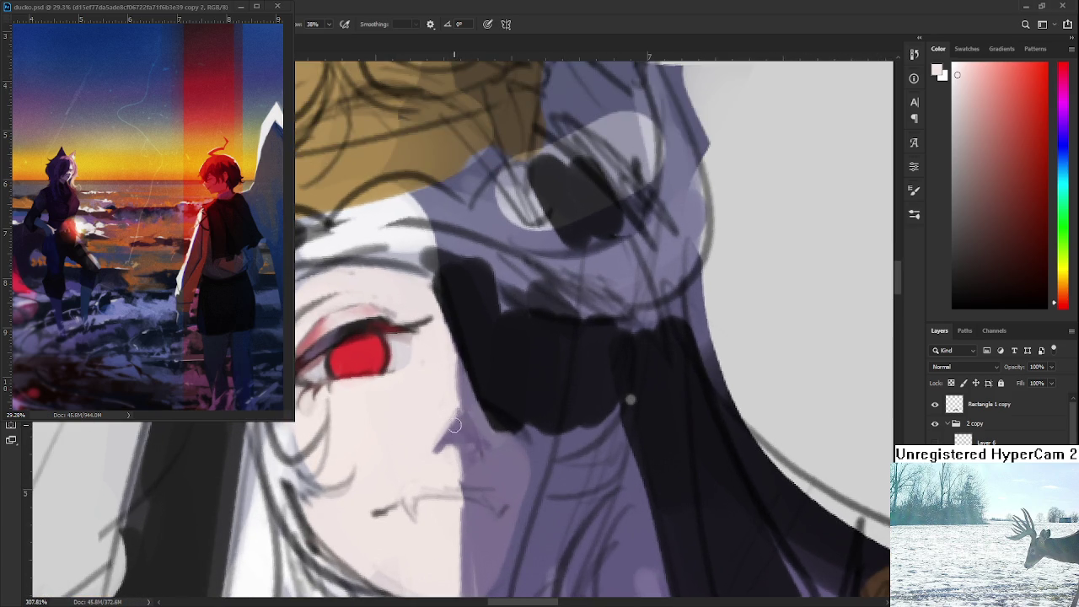
left_click(451, 434, "alt")
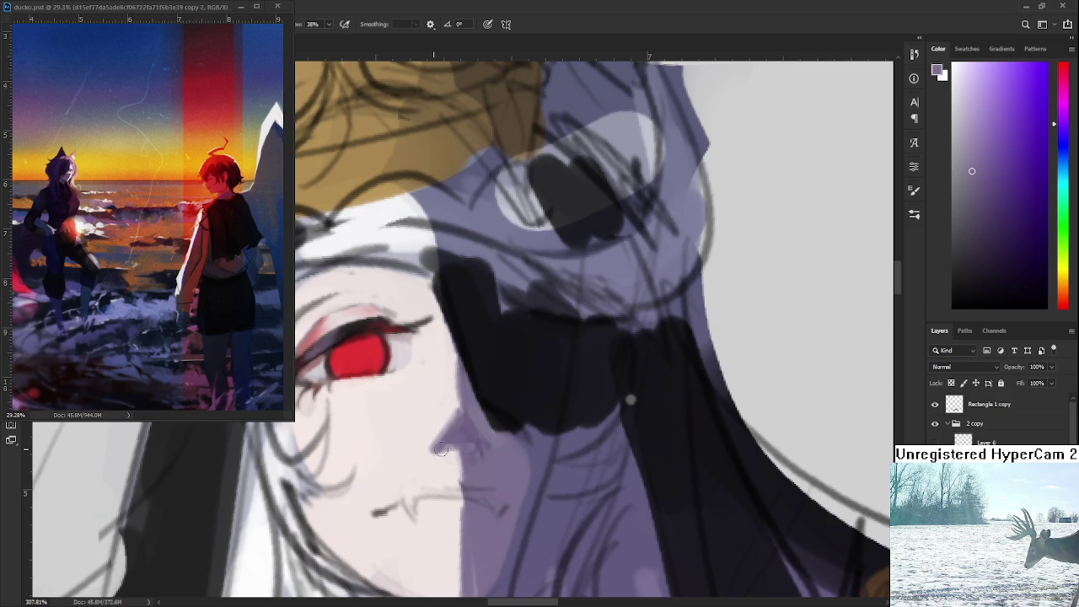
left_click(446, 412, "alt")
left_click(432, 443, "alt")
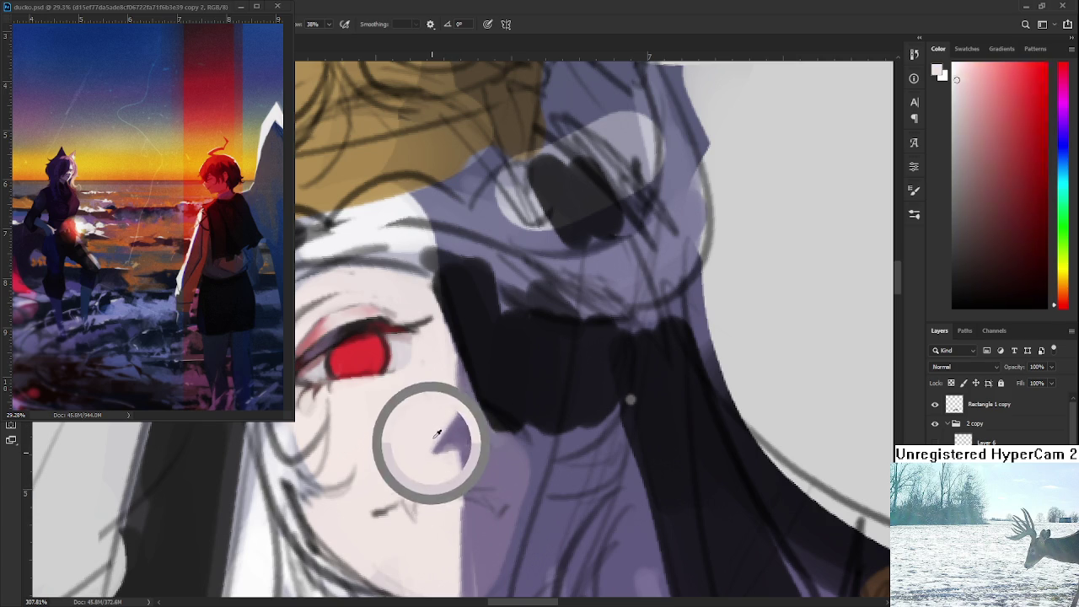
left_click(452, 443, "alt")
left_click(448, 448, "alt")
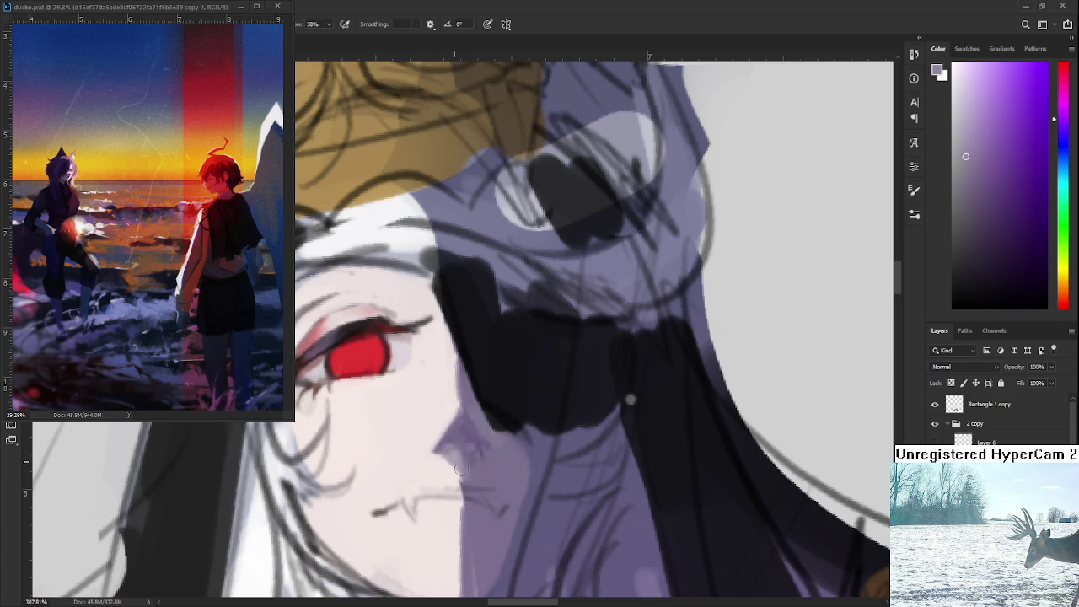
left_click(448, 472, "alt")
left_click(478, 471, "alt")
left_click(457, 460, "alt")
- Settle on a lighter purple and repaint the shading beside the nose at 38% opacity
left_click(447, 470, "alt")
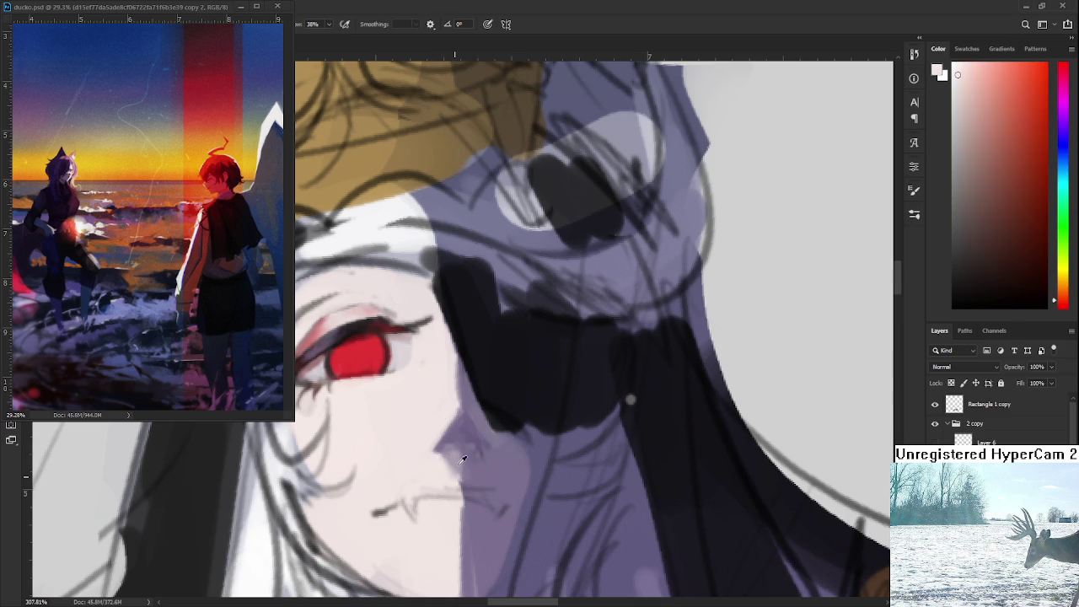
left_click(455, 436, "alt")
left_click(457, 443, "alt")
left_click_drag(450, 462, 452, 472)
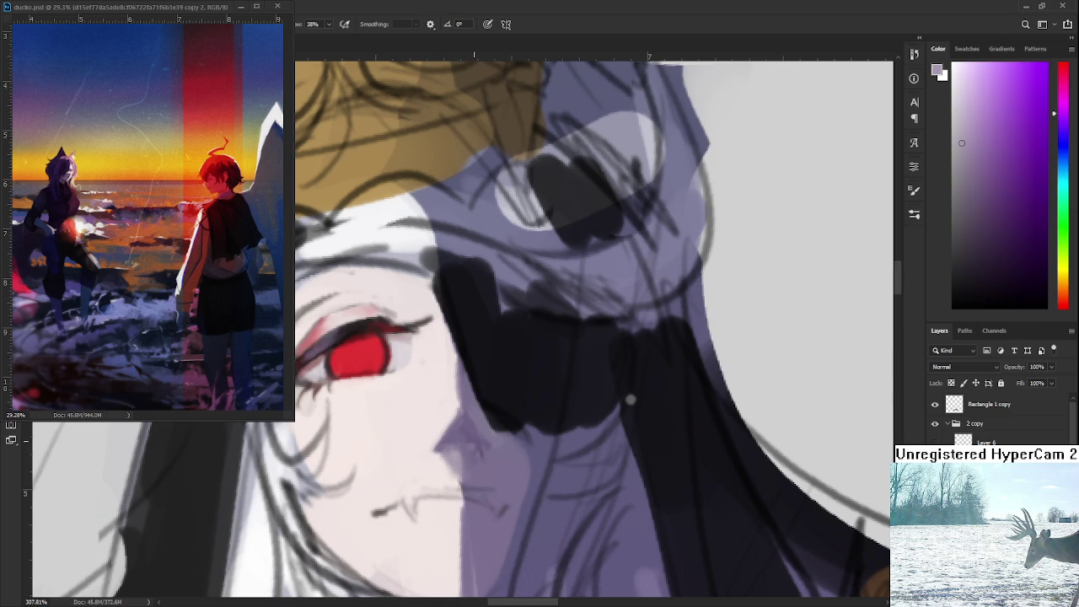
scroll(631, 400, "down", 3)
scroll(548, 371, "down", 3)
scroll(489, 354, "down", 2)
scroll(463, 347, "up", 1)
scroll(462, 344, "up", 2)
scroll(451, 339, "up", 1)
scroll(439, 334, "up", 2)
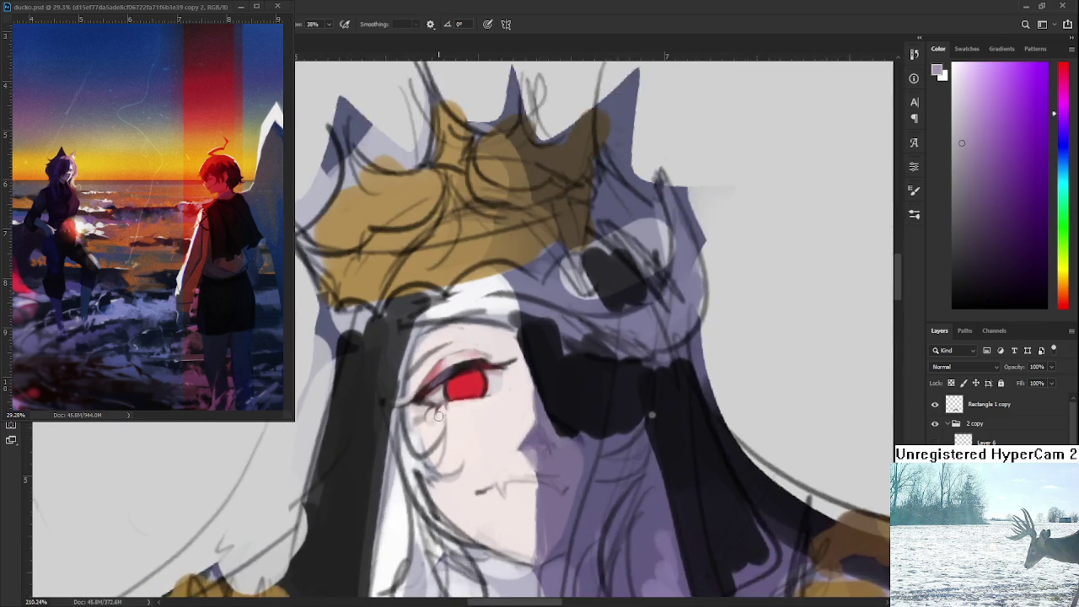
scroll(422, 329, "up", 1)
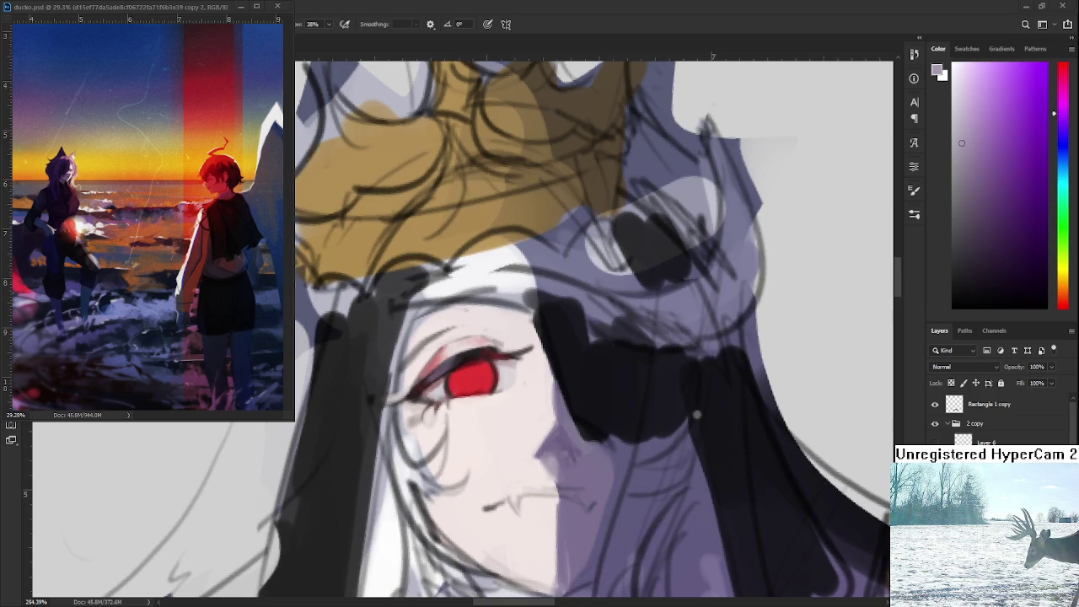
scroll(504, 379, "up", 1)
- Pick a near-white and paint a catchlight dot into the red eye
left_click(458, 370, "alt")
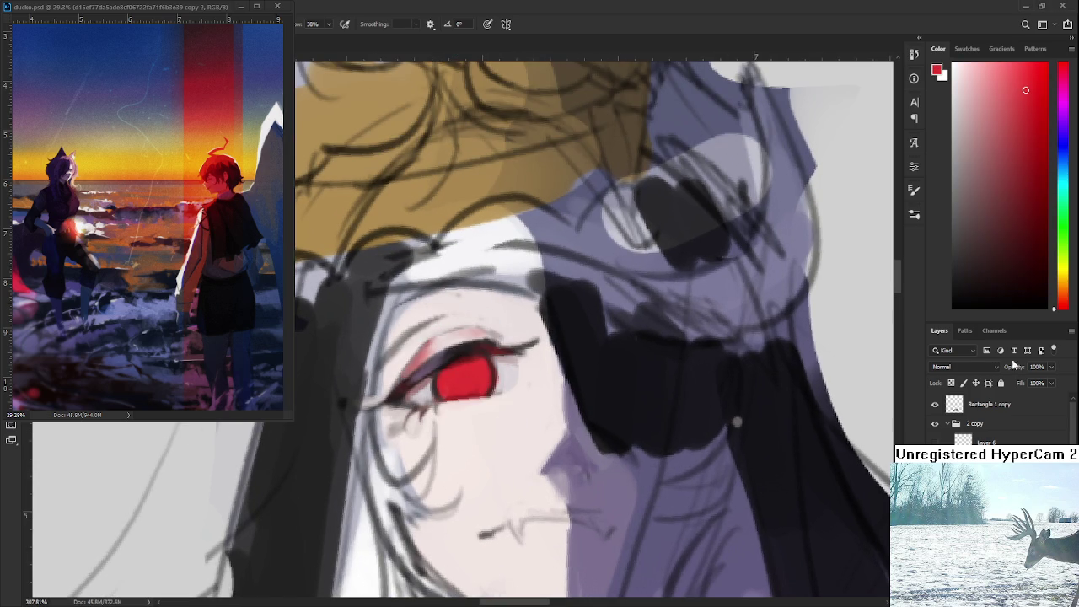
left_click(1025, 212)
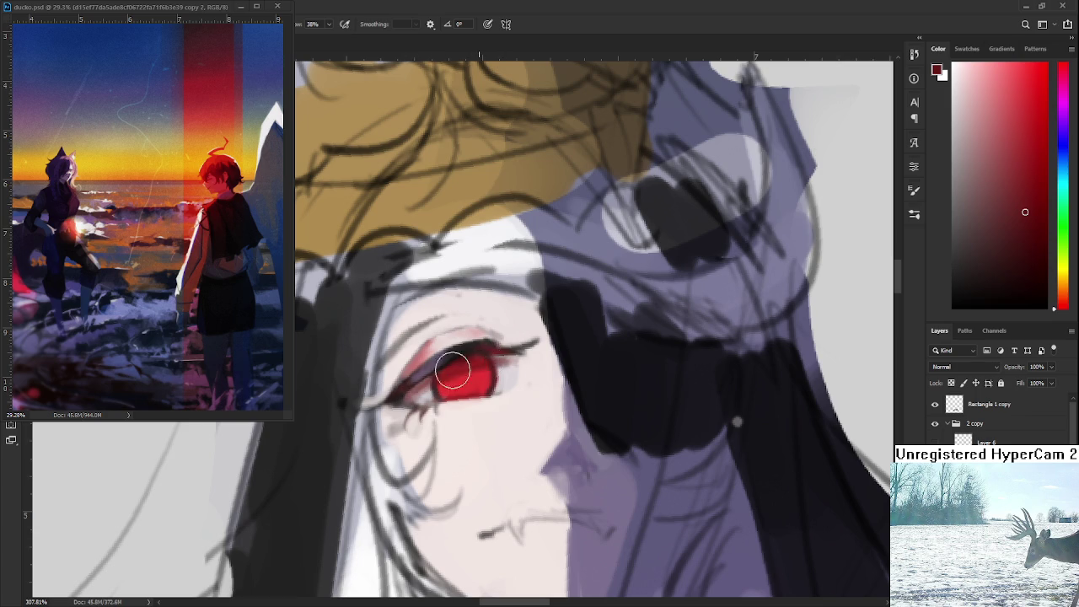
left_click(447, 367, "alt")
left_click(462, 355, "alt")
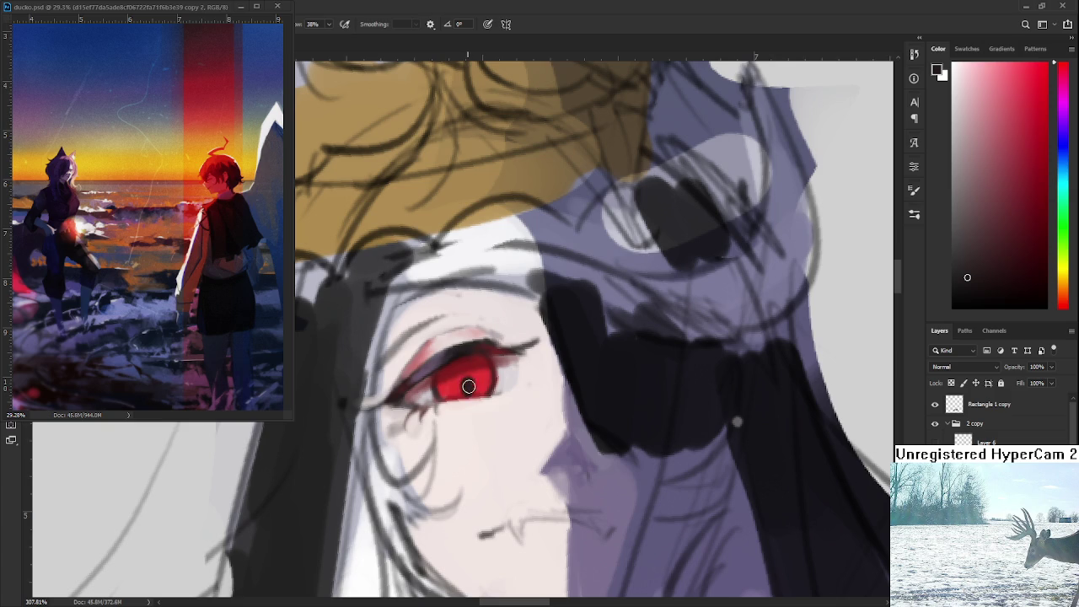
left_click(472, 384, "alt")
left_click(469, 381, "alt")
left_click(442, 372, "alt")
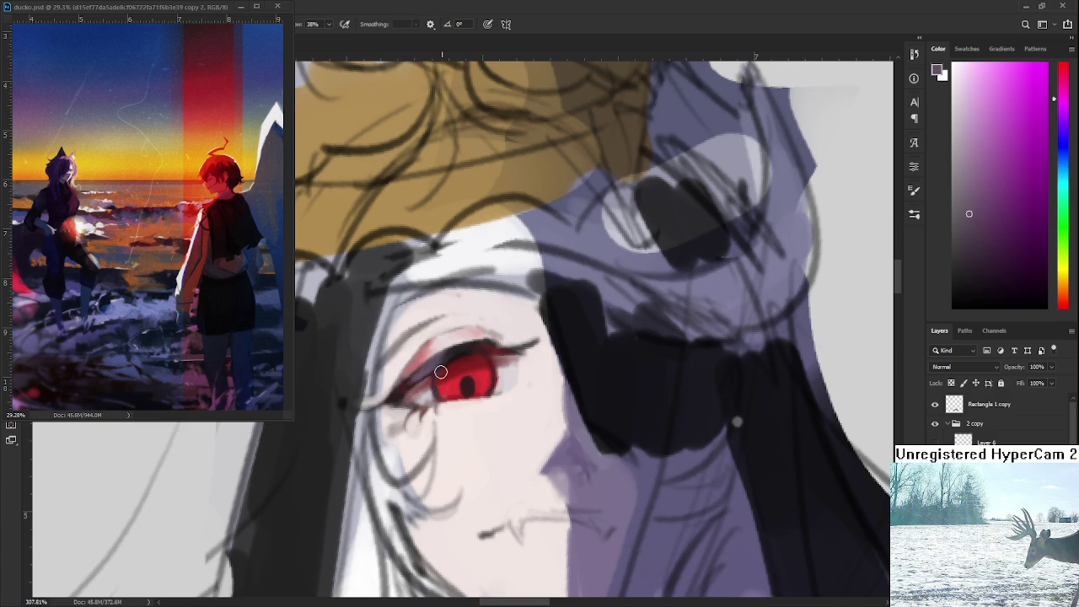
left_click(472, 388, "alt")
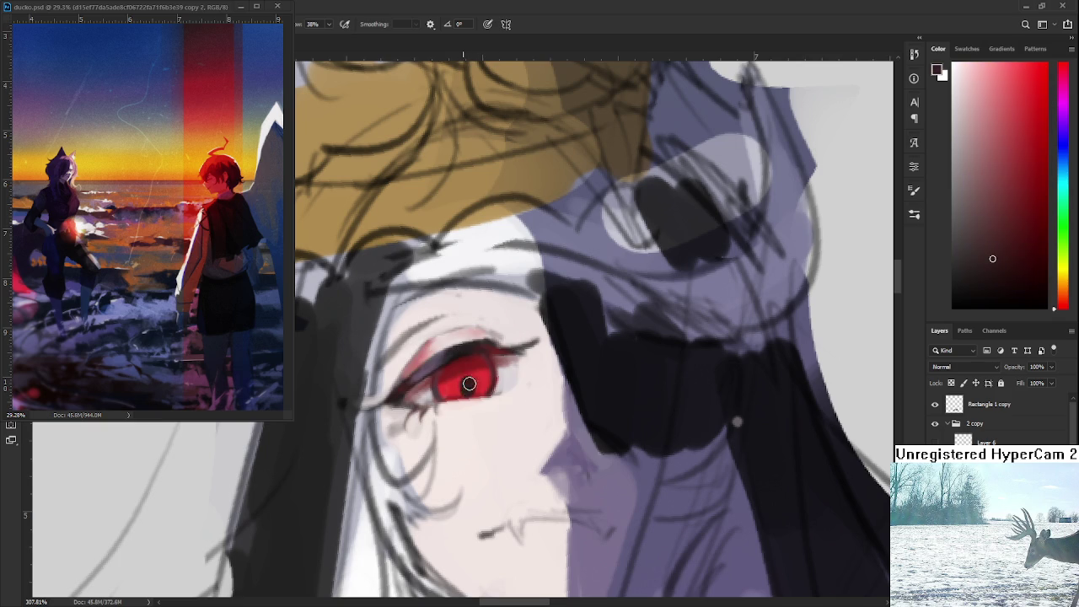
left_click(477, 388, "alt")
left_click(476, 437, "alt")
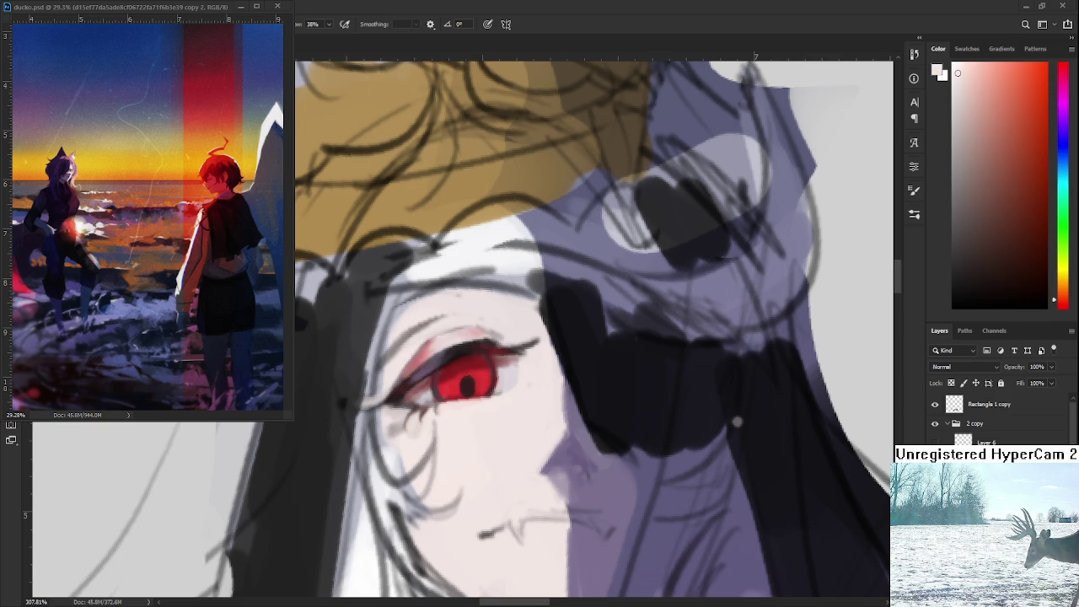
left_click(466, 249, "alt")
key("p")
key("b")
left_click_drag(467, 389, 467, 385)
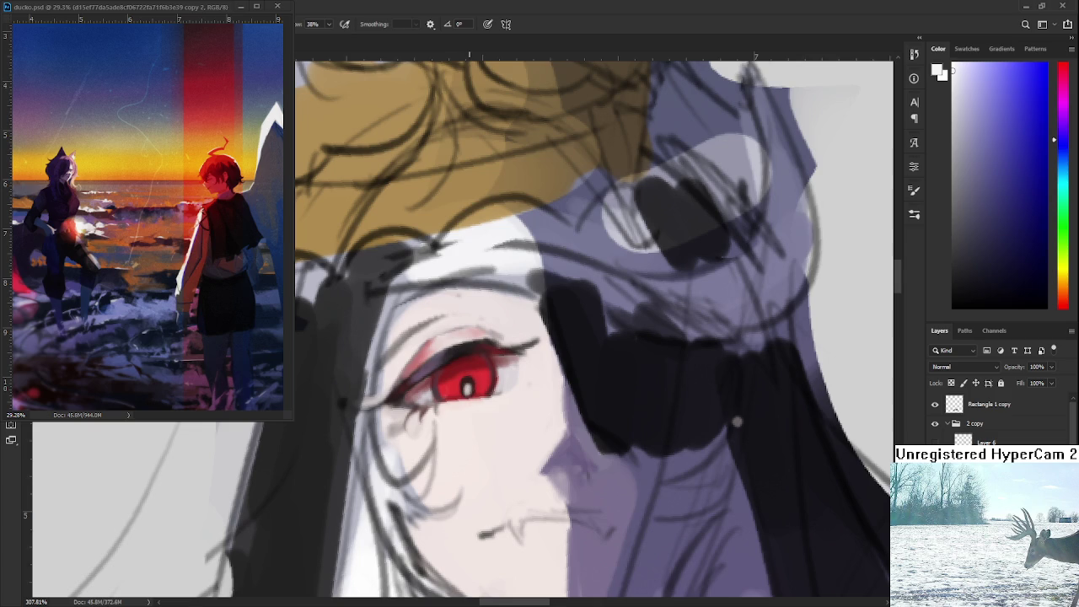
- Tilt the view and darken the eye's lower-left and upper-right edges with near-black hair colour
key("r")
mouse_move(461, 355)
left_mouse_down()
mouse_move(507, 320)
mouse_move(529, 334)
left_mouse_up()
key("r")
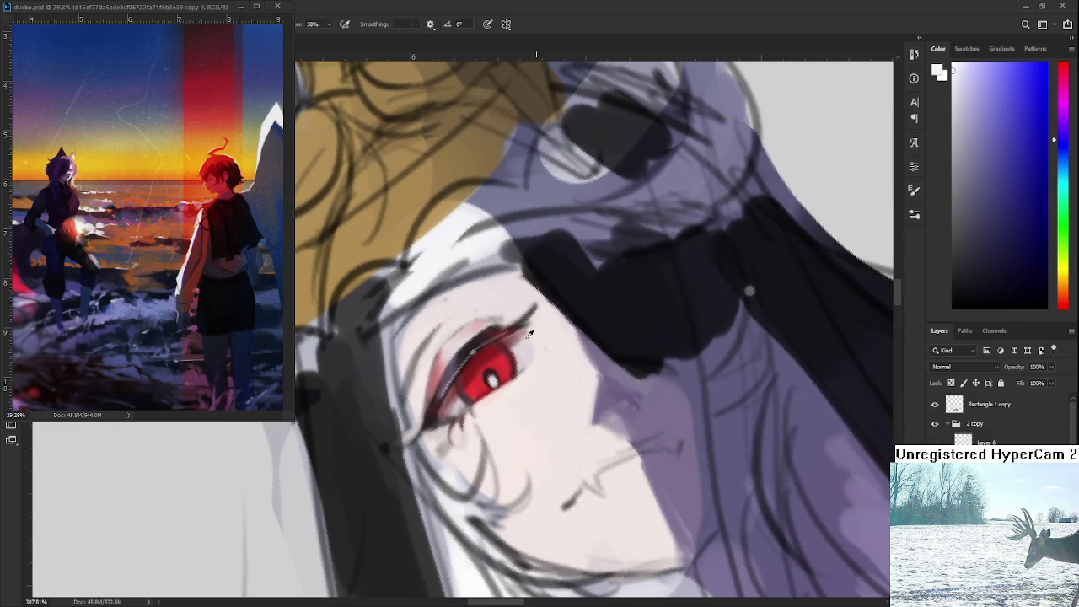
left_click(607, 309, "alt")
left_click_drag(440, 381, 439, 412)
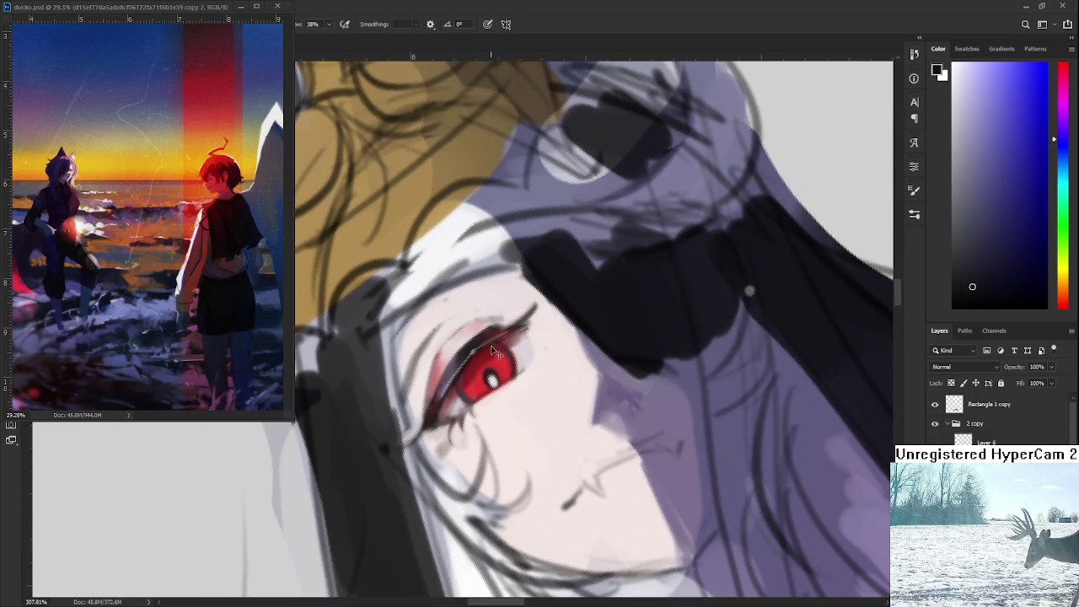
left_click_drag(498, 340, 524, 330)
scroll(531, 428, "down", 3)
scroll(530, 428, "down", 2)
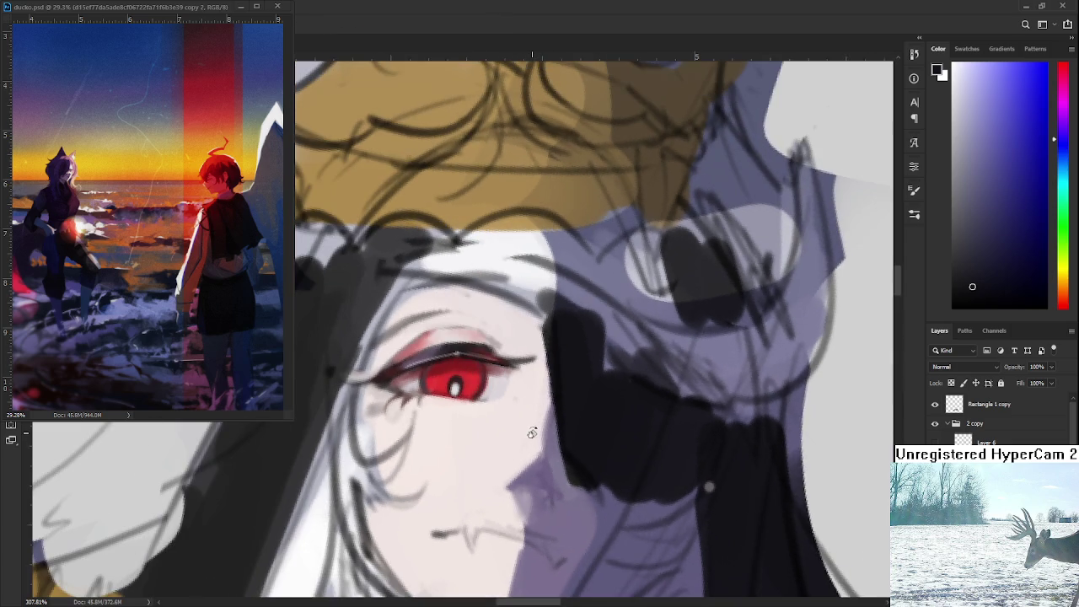
scroll(530, 428, "down", 3)
scroll(530, 428, "down", 3)
left_click_drag(531, 429, 538, 503)
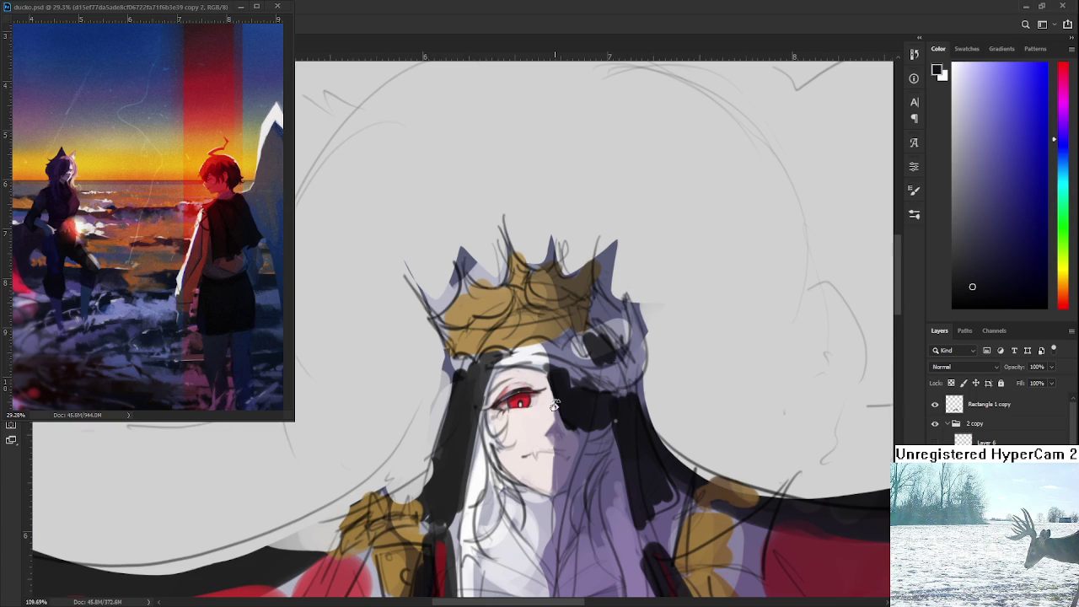
- Zoom in and brush a soft pink highlight onto the iris left of the pupil
scroll(555, 404, "up", 2)
scroll(539, 408, "up", 2)
scroll(514, 417, "up", 1)
scroll(522, 436, "up", 1)
scroll(522, 436, "up", 1)
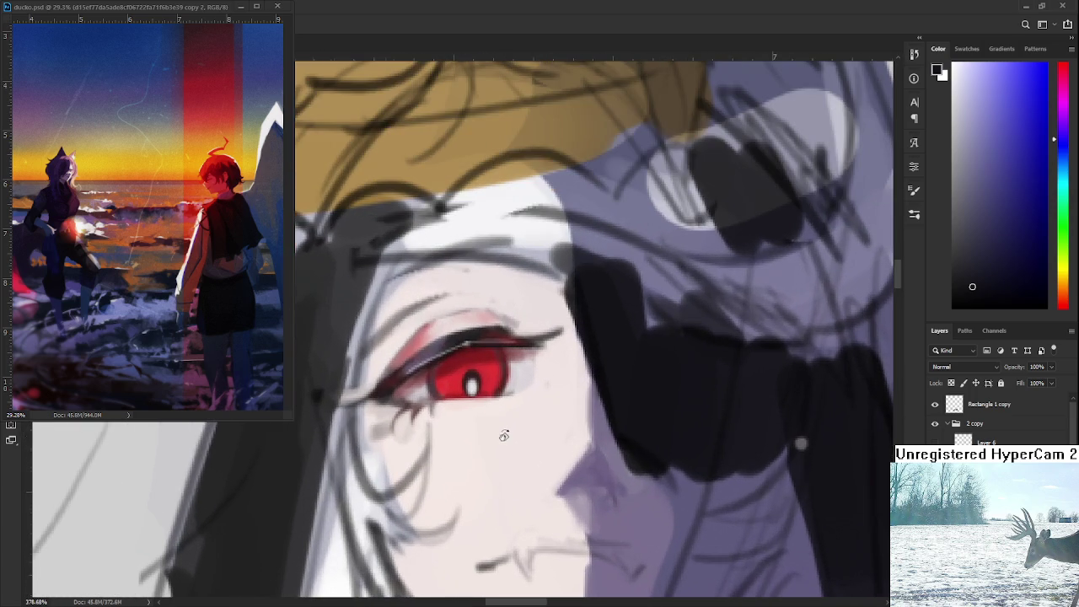
left_click(516, 323, "alt")
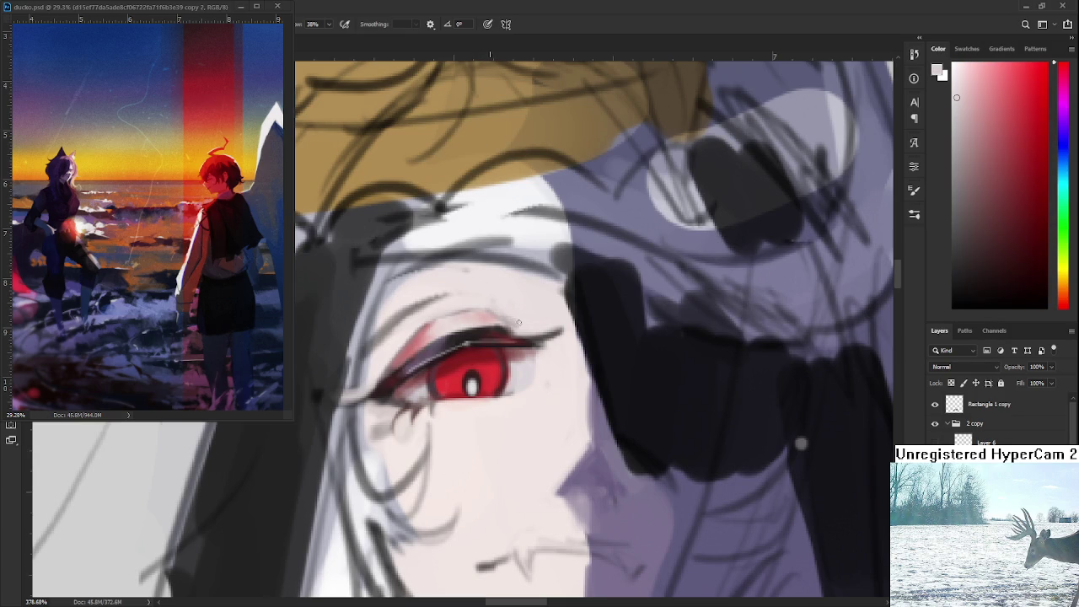
left_click(470, 357, "alt")
left_click(432, 354, "alt")
left_click(459, 337, "alt")
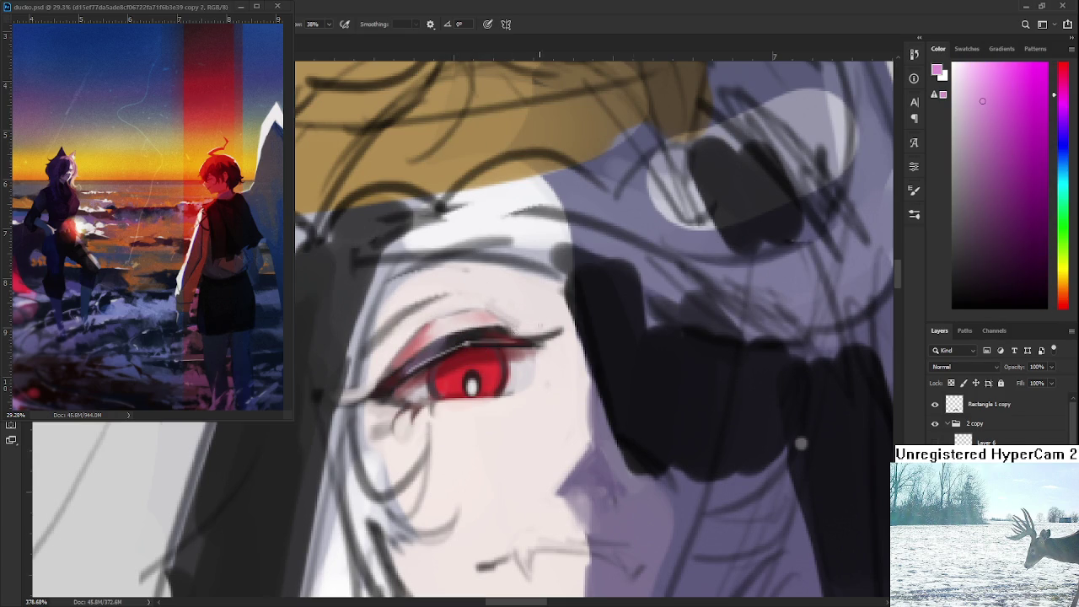
mouse_move(453, 359)
left_mouse_down()
mouse_move(445, 391)
mouse_move(497, 393)
mouse_move(476, 382)
left_mouse_up()
- Halve the brush size and resample lighter red and skin pink while rotating around the eye
key("r")
left_click(474, 376, "alt")
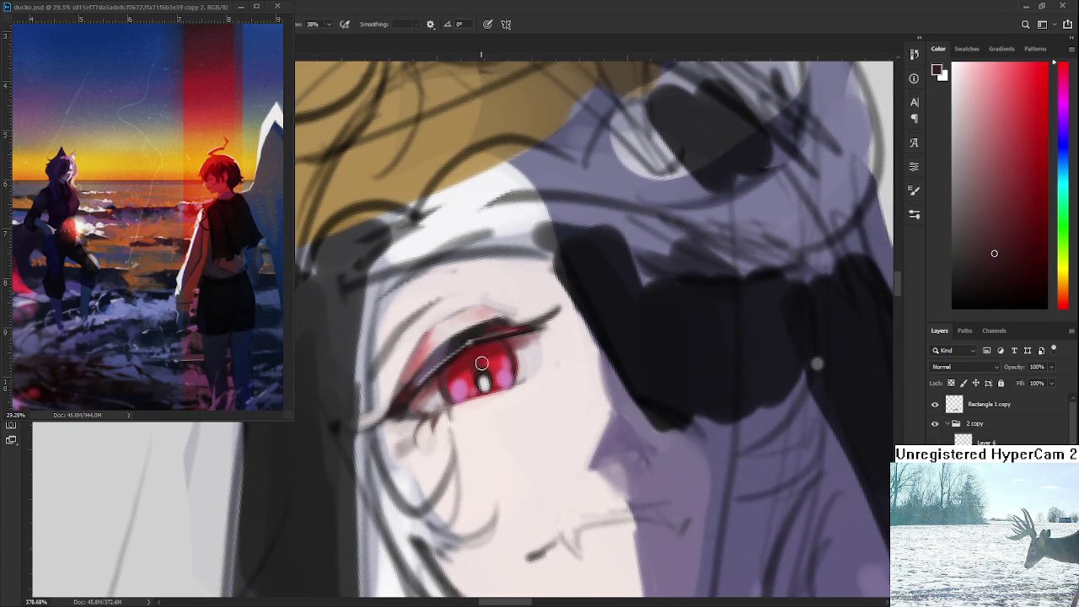
left_click(470, 358, "alt")
key("[")
key("[")
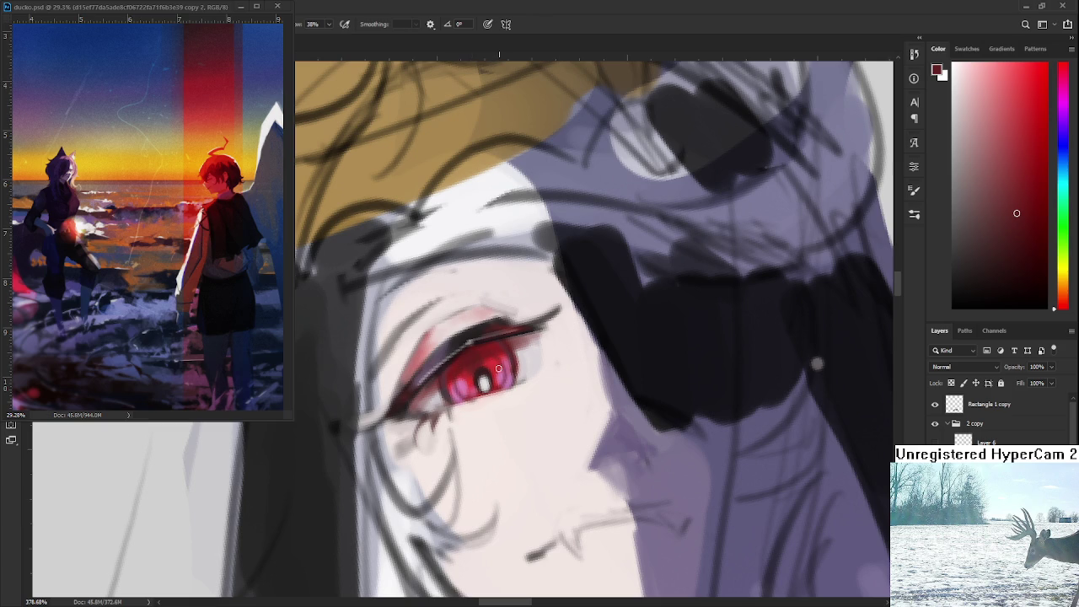
left_click(481, 398, "alt")
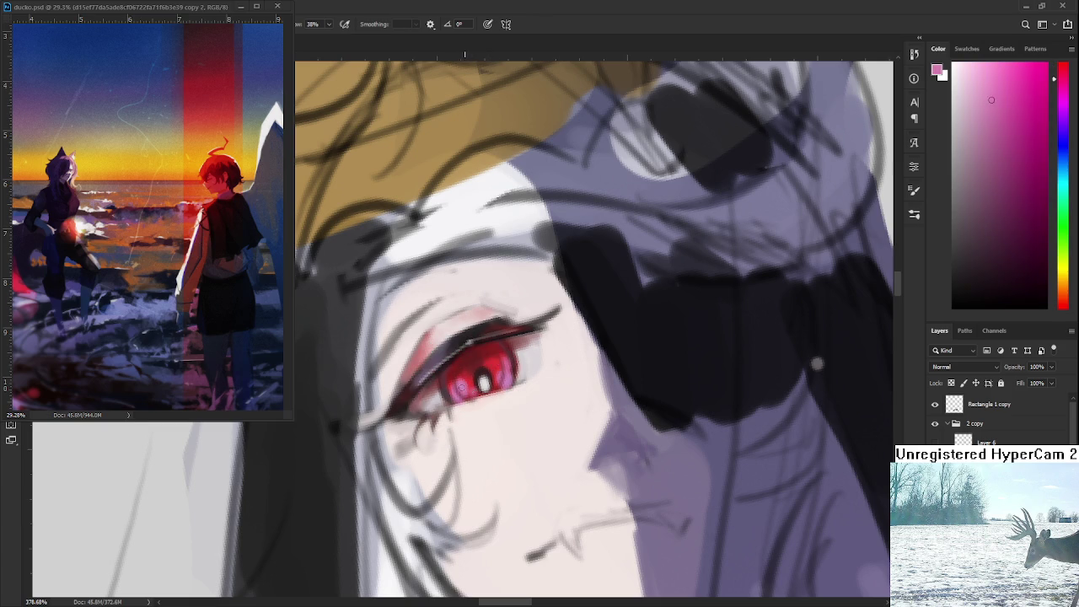
key("r")
mouse_move(463, 405)
left_mouse_down()
mouse_move(495, 399)
mouse_move(443, 350)
left_mouse_up()
left_click(495, 400, "alt")
- Sample and slightly lighten the eye's red, then paint it down the iris's left edge and below
key("r")
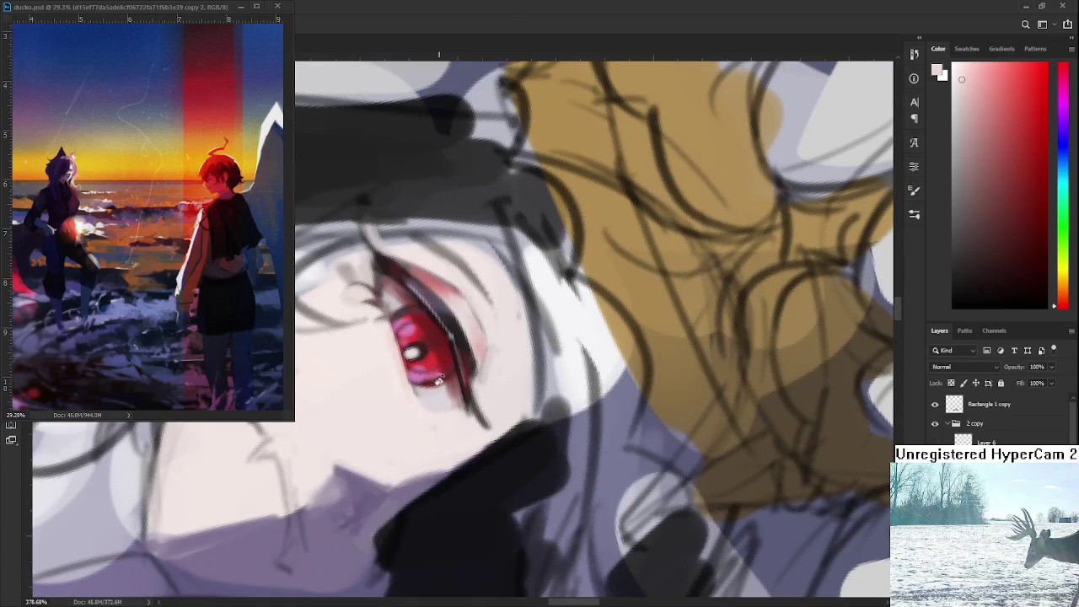
left_click(443, 348, "alt")
left_click(431, 354, "alt")
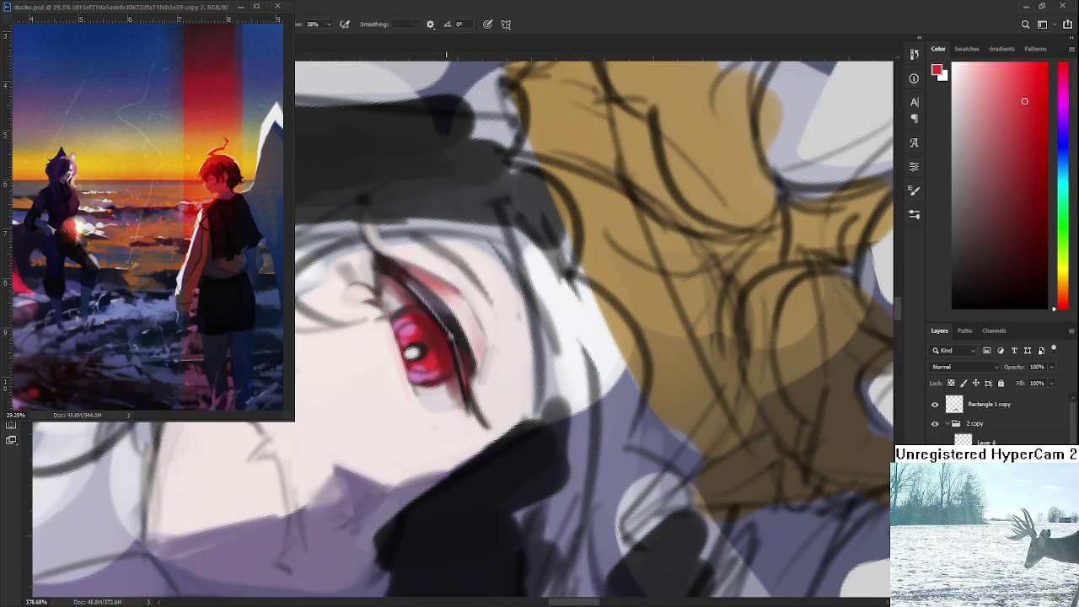
left_click(1025, 84)
left_click_drag(393, 325, 413, 393)
left_click_drag(390, 312, 414, 405)
- Soften the red line under the eye with skin tone and darken the iris's lower edge
left_click(413, 408, "alt")
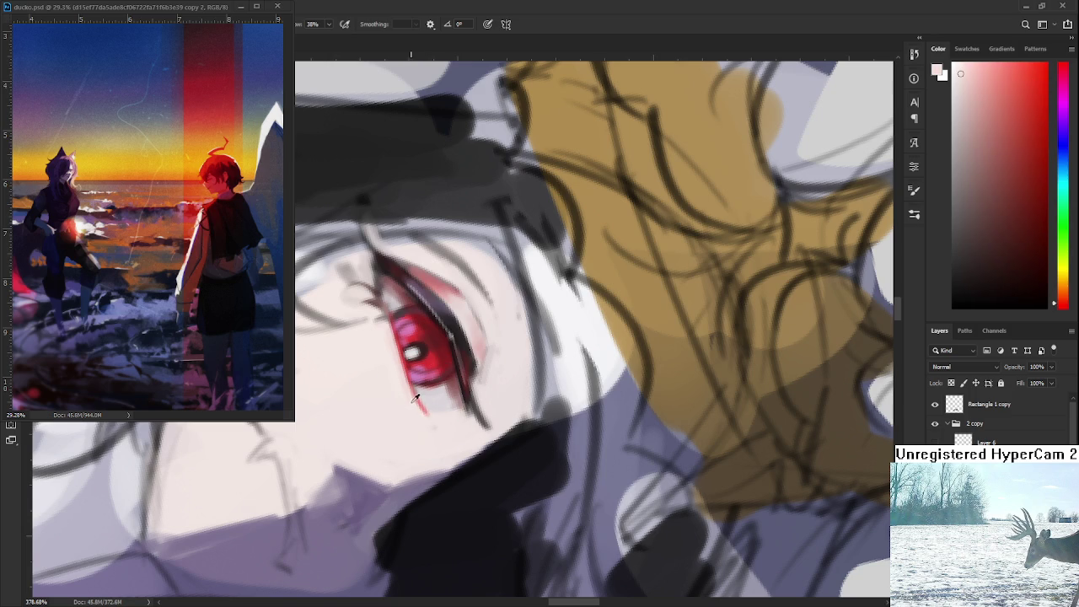
mouse_move(416, 401)
left_mouse_down()
mouse_move(423, 416)
mouse_move(467, 334)
left_mouse_up()
left_click(467, 335, "alt")
left_click_drag(462, 408, 520, 384)
key("ctrl+z")
mouse_move(460, 408)
left_mouse_down()
mouse_move(525, 380)
mouse_move(486, 403)
left_mouse_up()
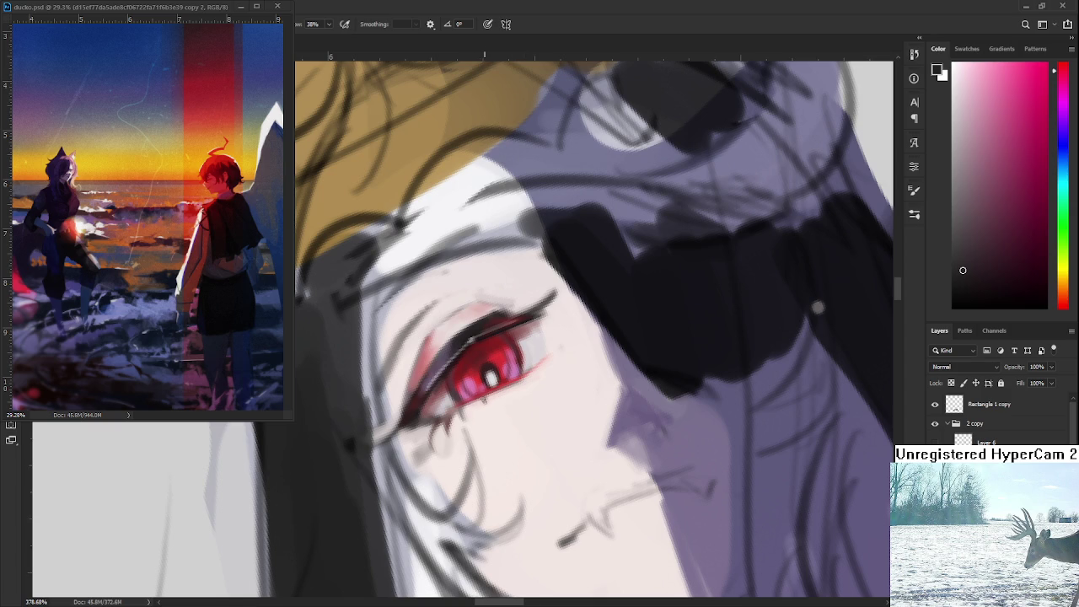
- Brush a lightened pink-mauve along the lower eyelid
left_click(488, 401, "alt")
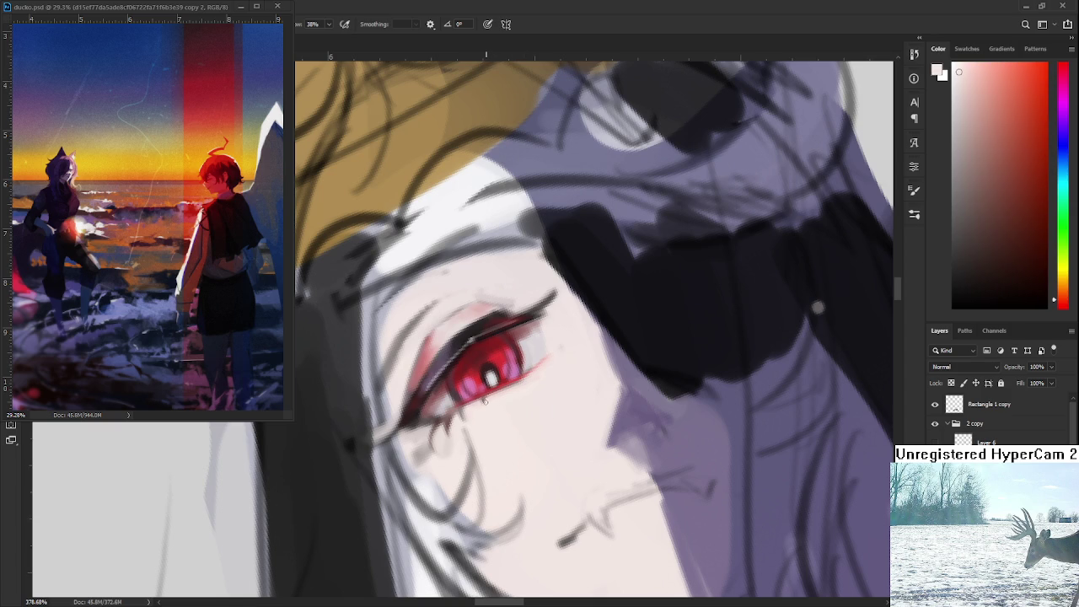
left_click(516, 371, "alt")
left_click_drag(981, 172, 974, 156)
mouse_move(401, 429)
left_mouse_down()
mouse_move(425, 442)
mouse_move(408, 436)
left_mouse_up()
- Sample light pinks and mauves around the lower eyelid, then zoom out
left_click(418, 446, "alt")
left_click(435, 476, "alt")
left_click(422, 448, "alt")
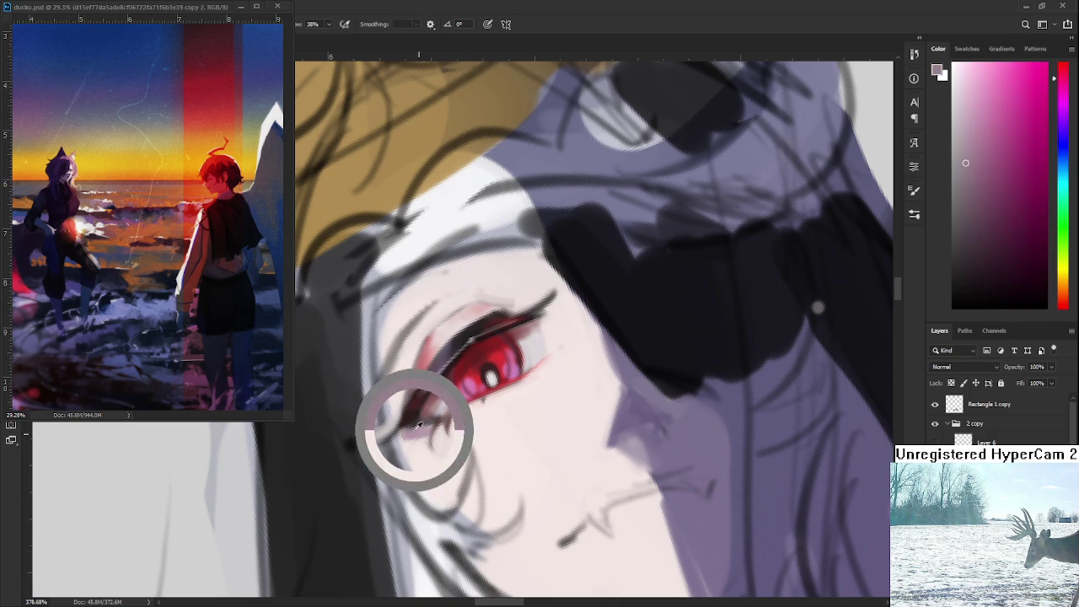
left_click(420, 444, "alt")
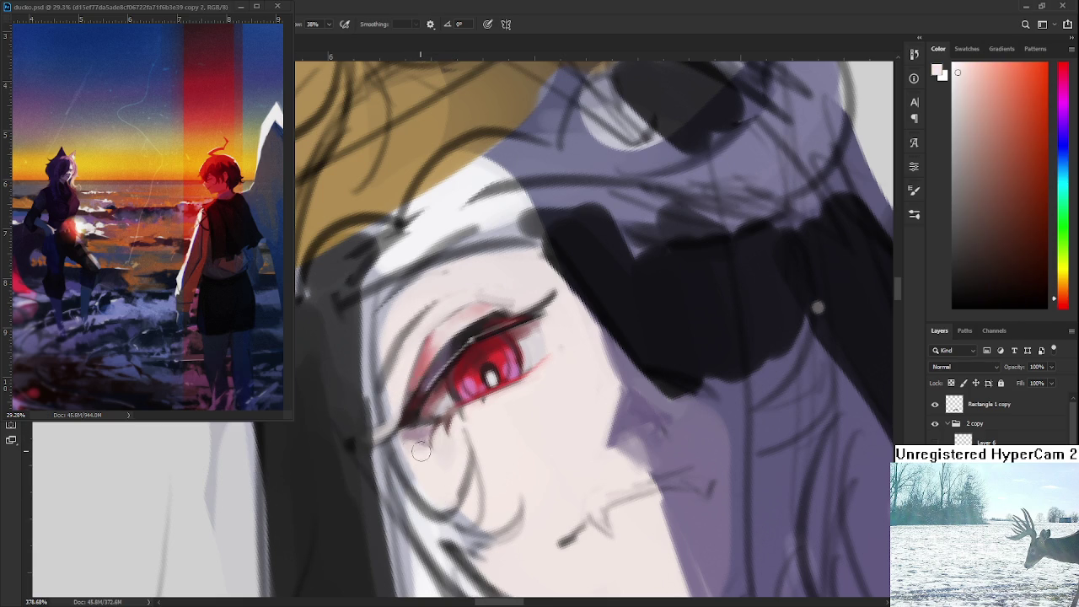
left_click(489, 395, "alt")
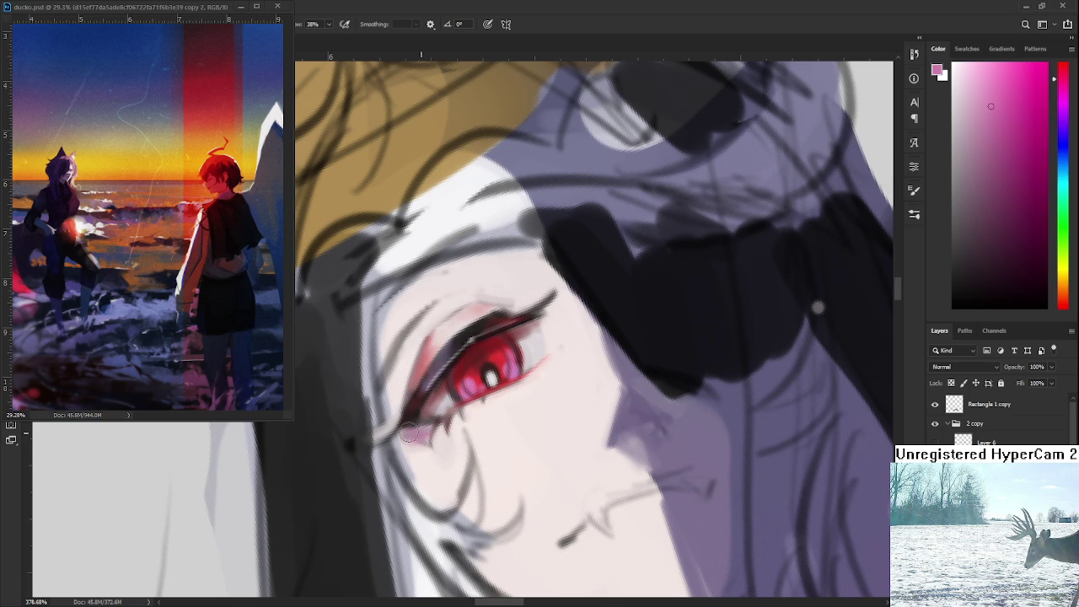
left_click(430, 456, "alt")
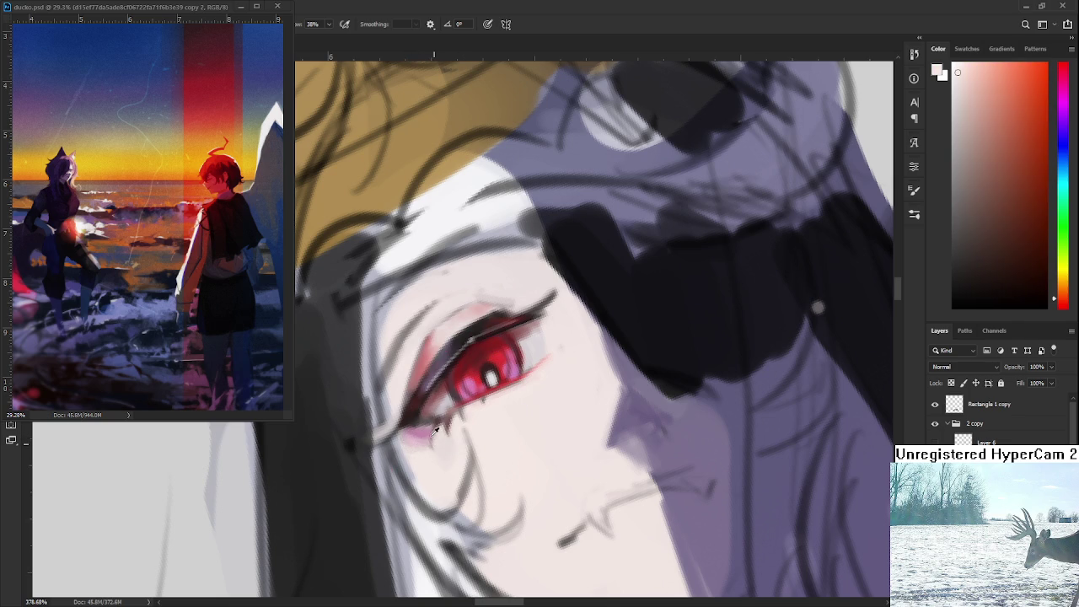
left_click(424, 435, "alt")
left_click(426, 435, "alt")
left_click(423, 437, "alt")
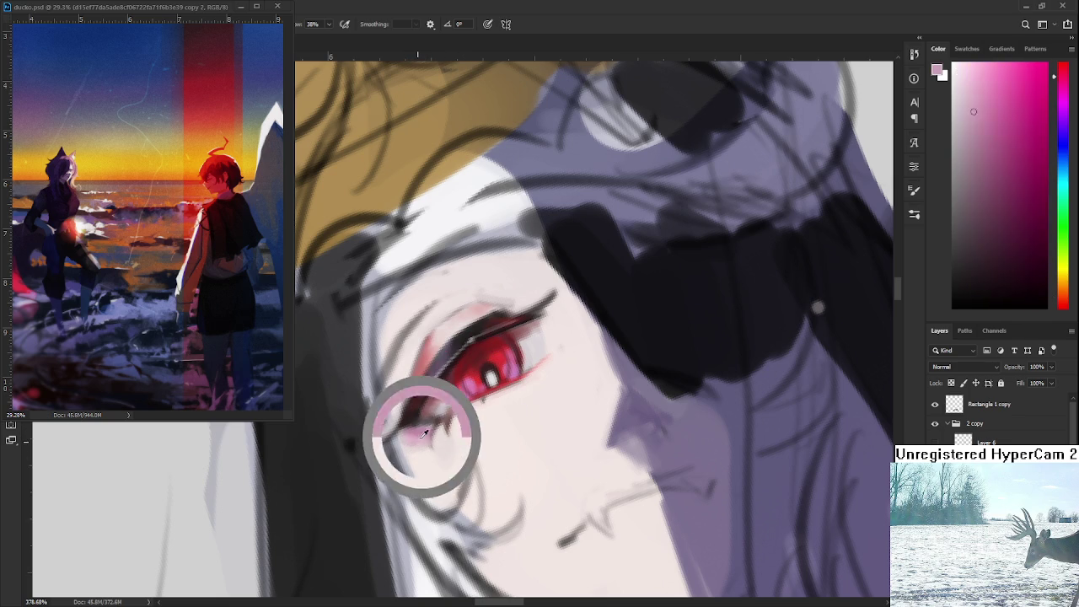
left_click(426, 429, "alt")
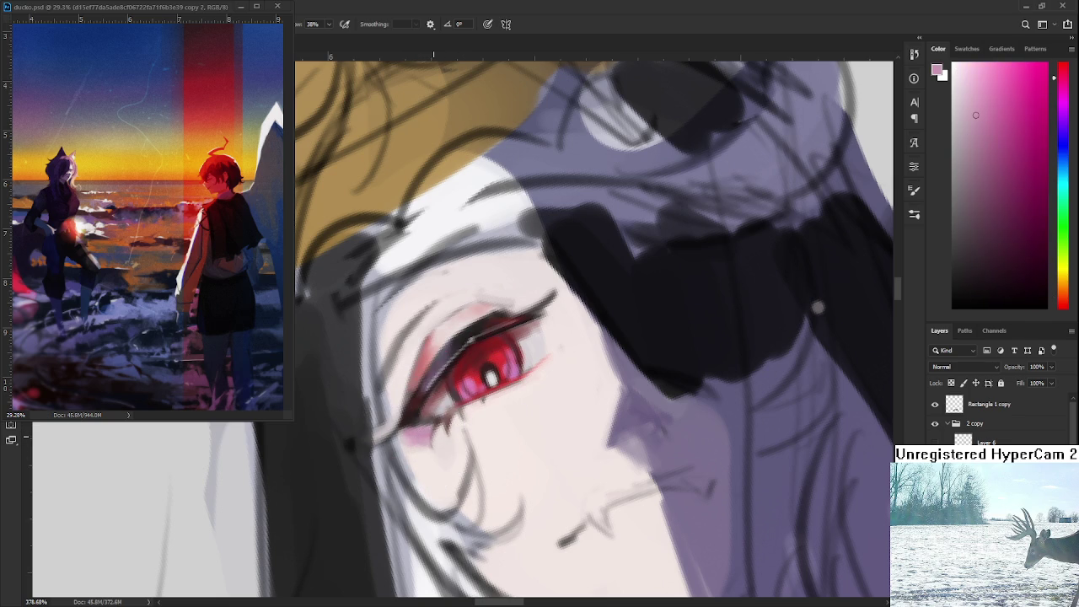
scroll(460, 417, "down", 5)
scroll(467, 413, "down", 2)
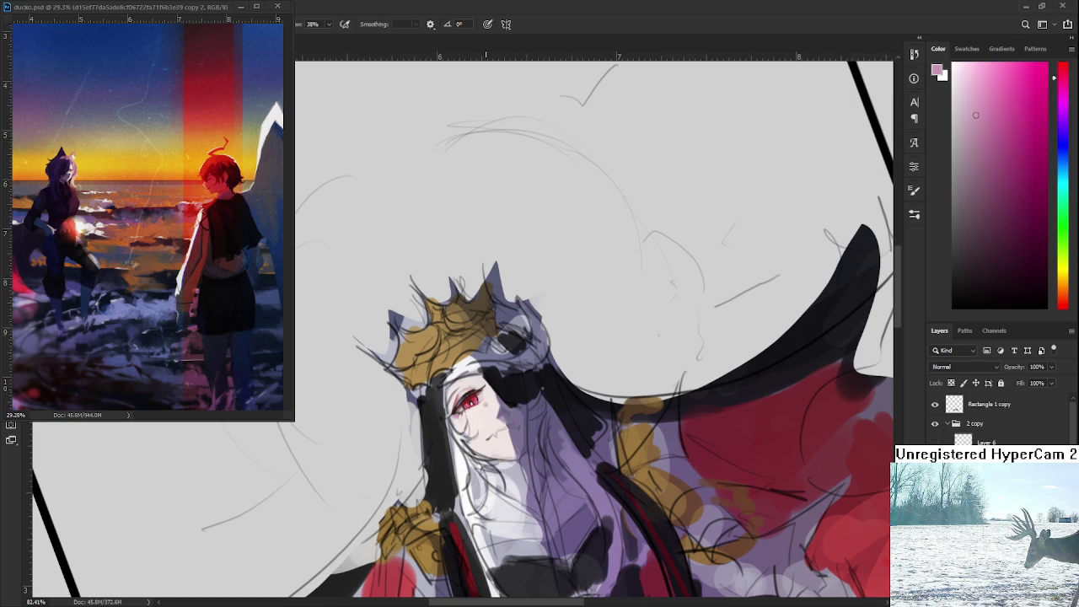
- Zoom in, rotate the view so the face is upright, and sample skin pinks
scroll(486, 399, "up", 3)
scroll(497, 387, "up", 3)
key("r")
mouse_move(500, 383)
left_mouse_down()
mouse_move(432, 398)
mouse_move(396, 371)
left_mouse_up()
left_click(392, 360, "alt")
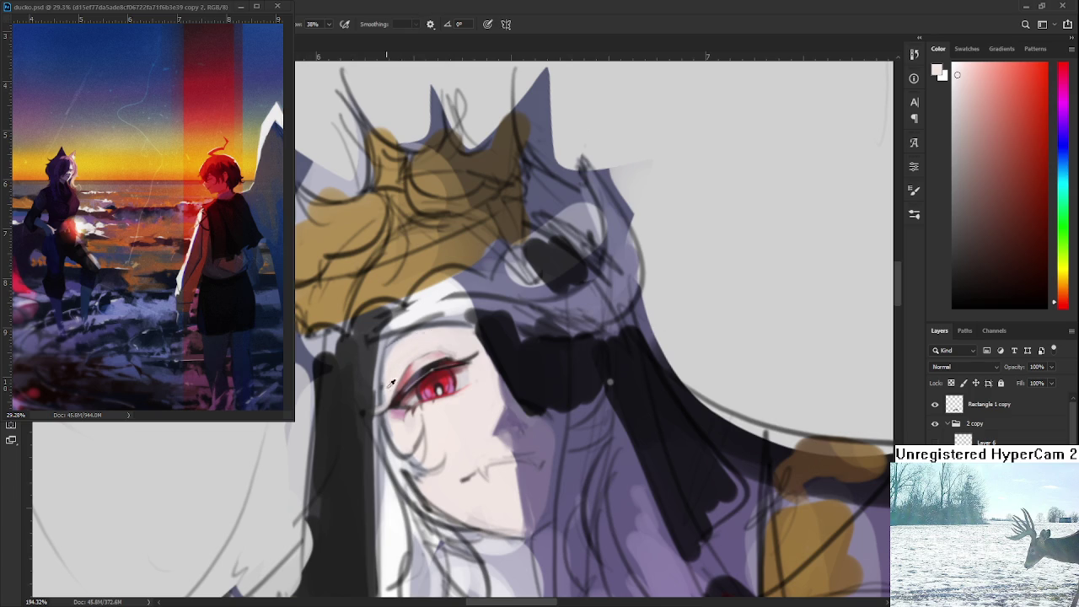
left_click(406, 371, "alt")
left_click_drag(406, 371, 399, 344)
left_click(387, 385, "alt")
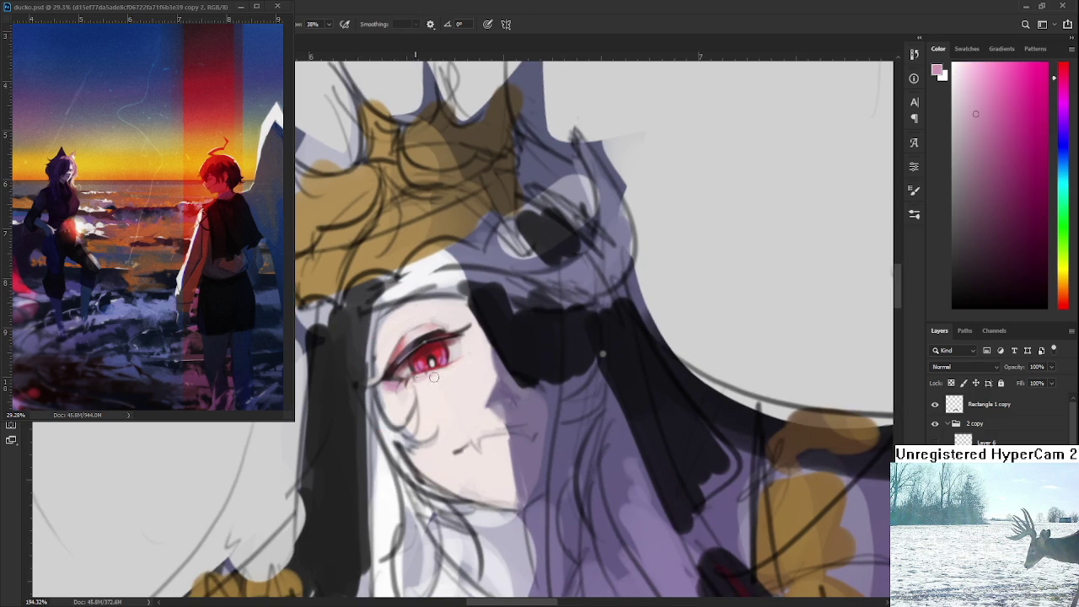
- Pick a very light cheek pink and brush a soft blush onto the left cheek
left_click(429, 371, "alt")
left_click(430, 376, "alt")
left_click(426, 370, "alt")
left_click(405, 379, "alt")
left_click(394, 384, "alt")
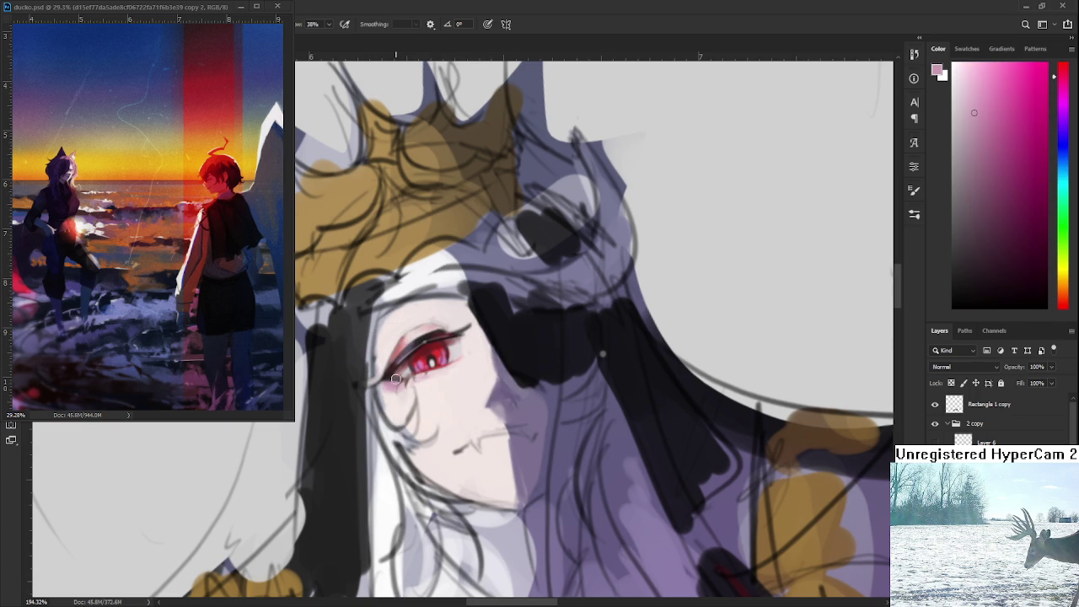
left_click(431, 410, "alt")
left_click(433, 403, "alt")
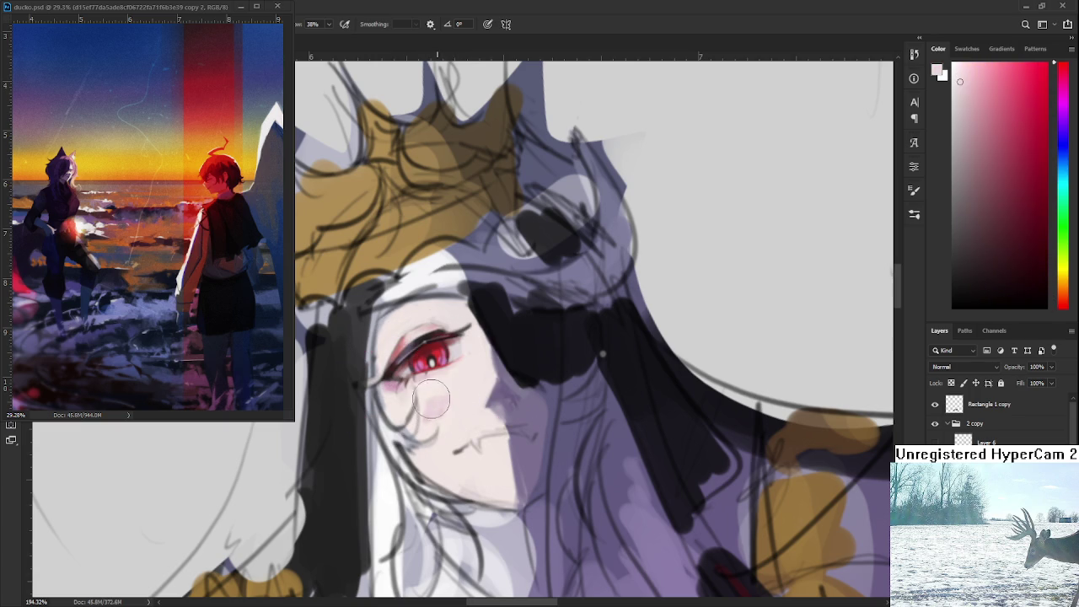
left_click(430, 408, "alt")
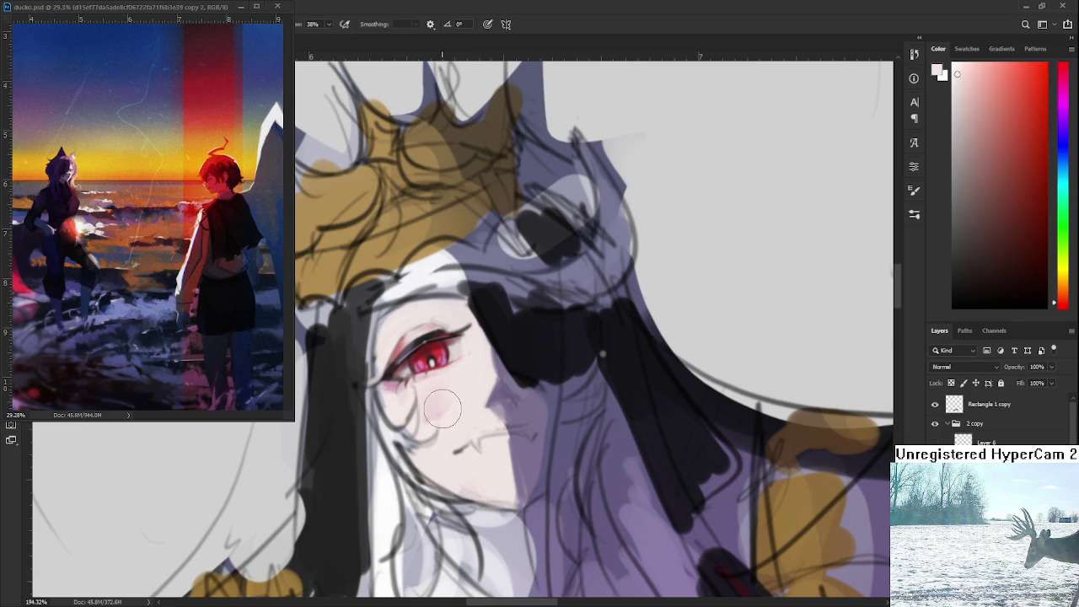
left_click(430, 389, "alt")
left_click(432, 412, "alt")
left_click_drag(384, 417, 406, 398)
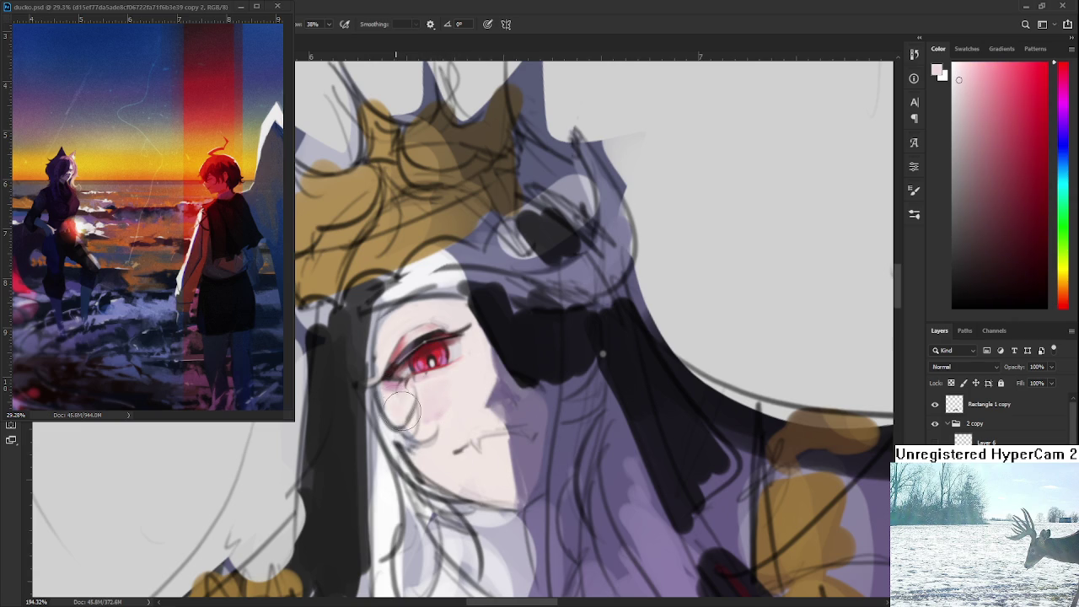
- Sample warmer pinkish reds and near-whites from the cheek, then zoom out
left_click(453, 411, "alt")
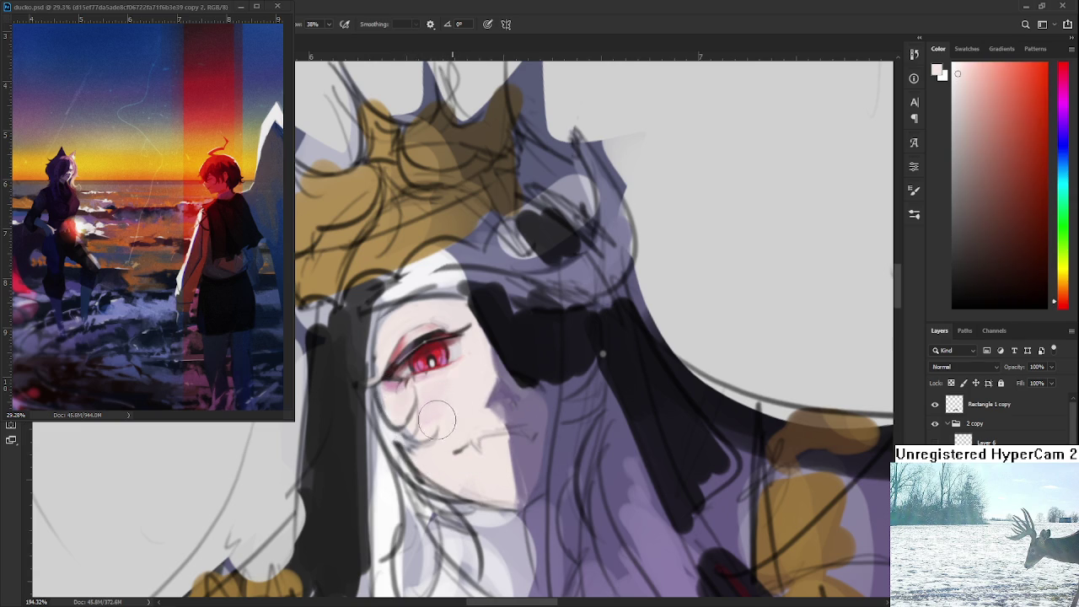
left_click(460, 396, "alt")
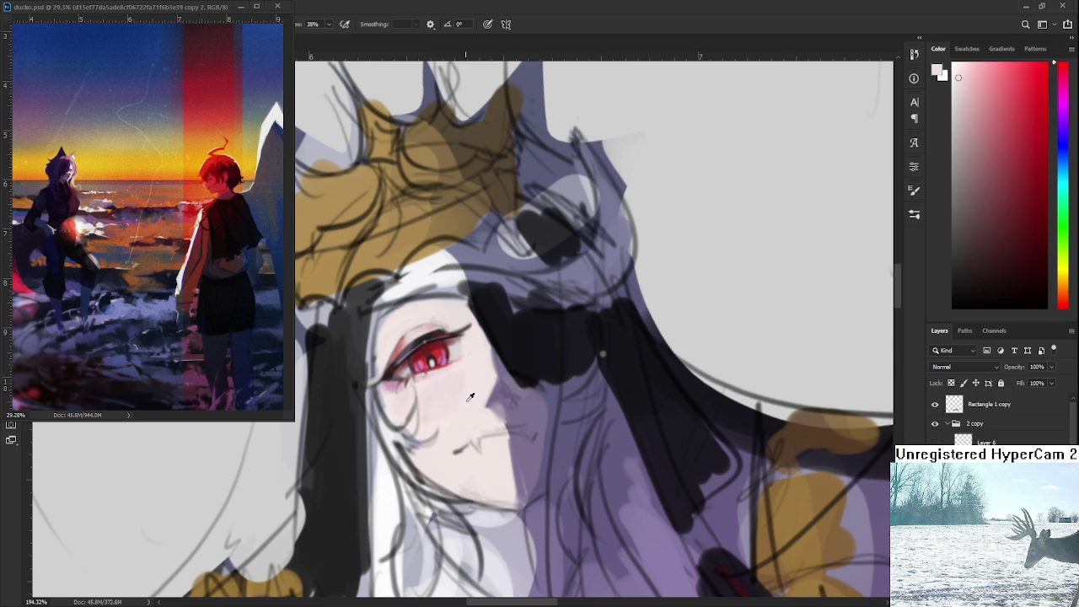
left_click(455, 407, "alt")
left_click(455, 409, "alt")
left_click(456, 409, "alt")
left_click(449, 397, "alt")
left_click(476, 383, "alt")
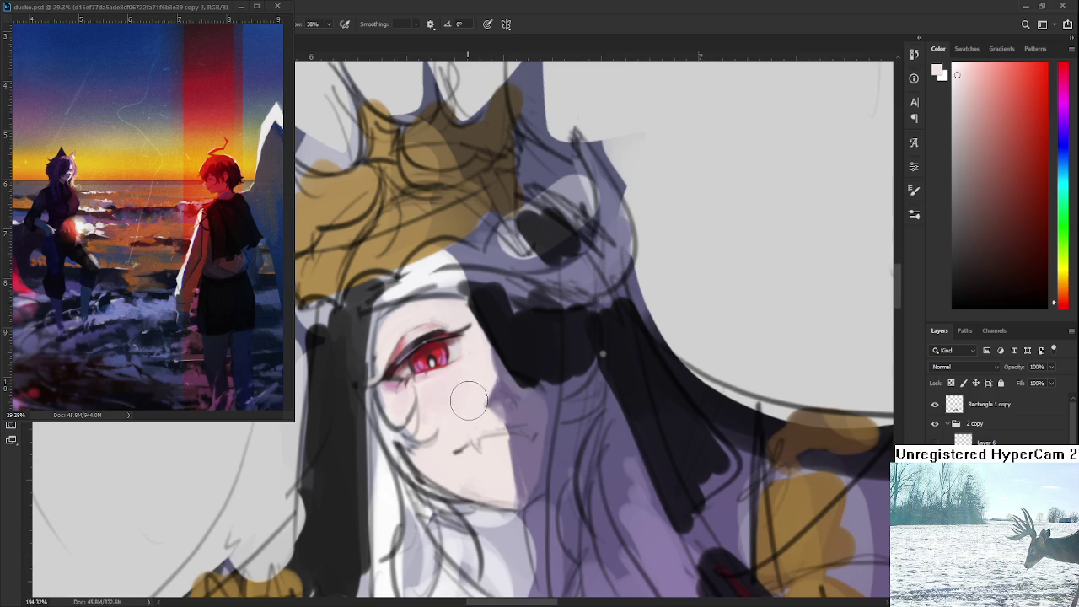
scroll(460, 371, "down", 2)
scroll(456, 364, "down", 3)
scroll(460, 364, "down", 4)
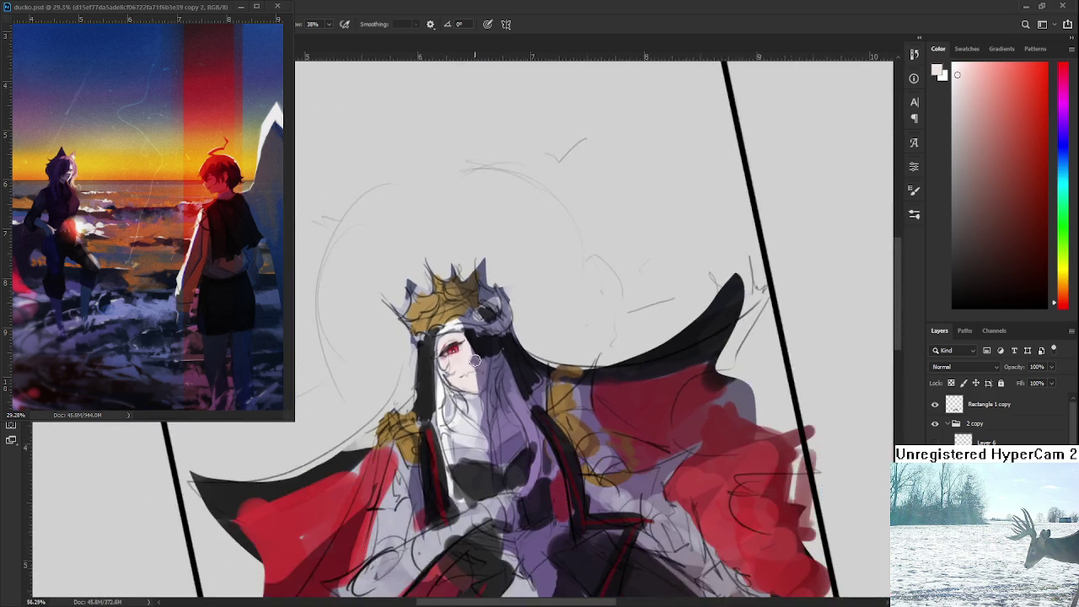
- Reset the view upright, zoom in, and paint small pink touches on the upper eyelid with a smaller brush
left_click_drag(460, 364, 516, 420)
scroll(516, 420, "down", 1)
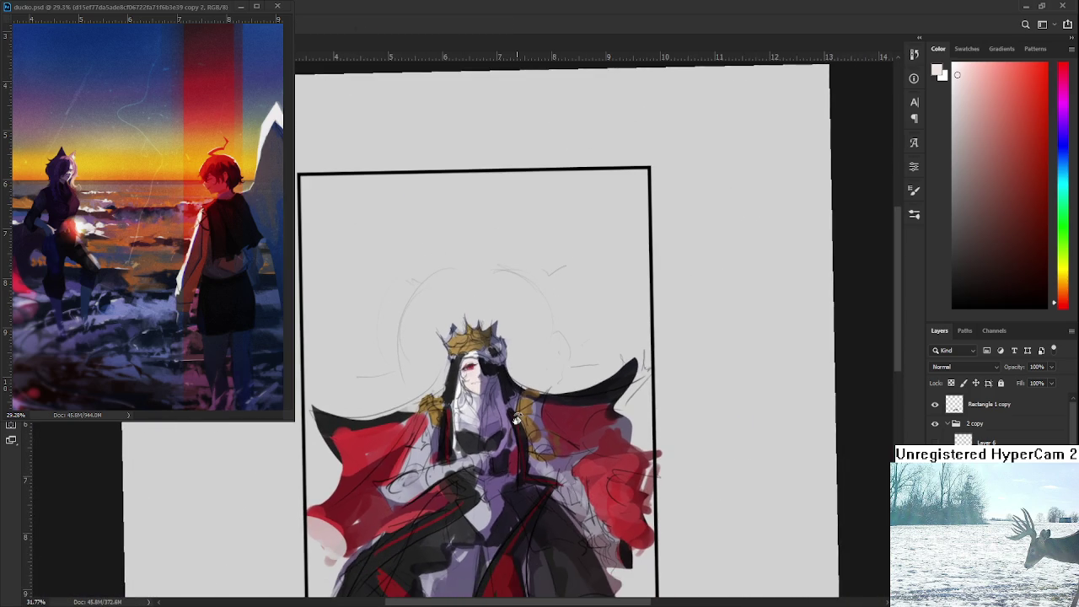
scroll(499, 367, "up", 4)
scroll(438, 374, "up", 4)
scroll(435, 373, "up", 2)
scroll(435, 374, "up", 1)
scroll(435, 374, "up", 1)
key("b")
left_click(380, 413, "alt")
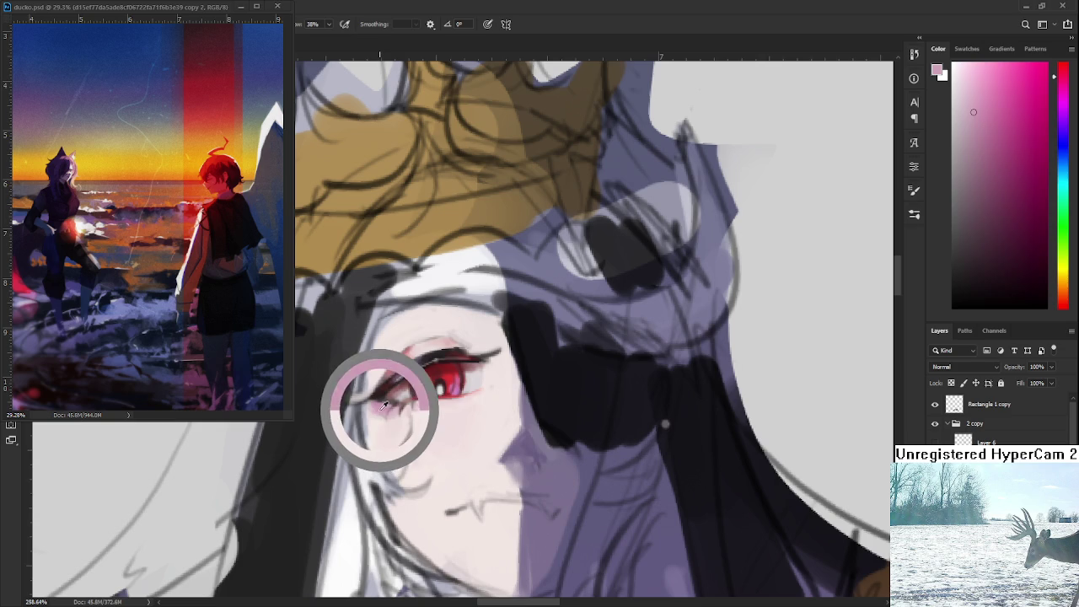
key("[")
key("[")
key("[")
left_click_drag(405, 296, 392, 357)
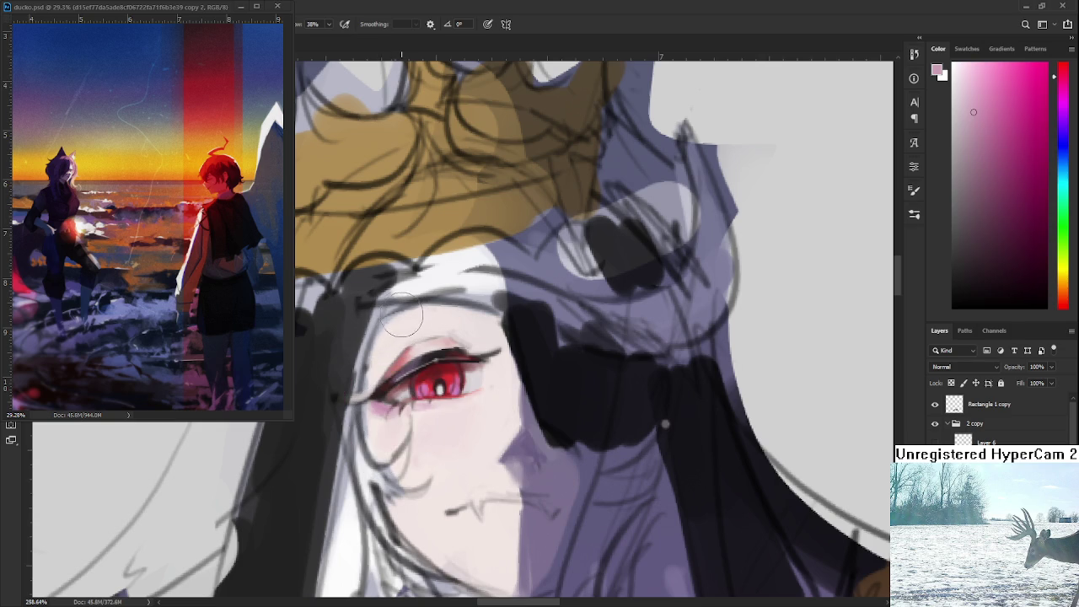
- Draw a clean dark purple-grey crease line above the red eye
left_click(402, 356, "alt")
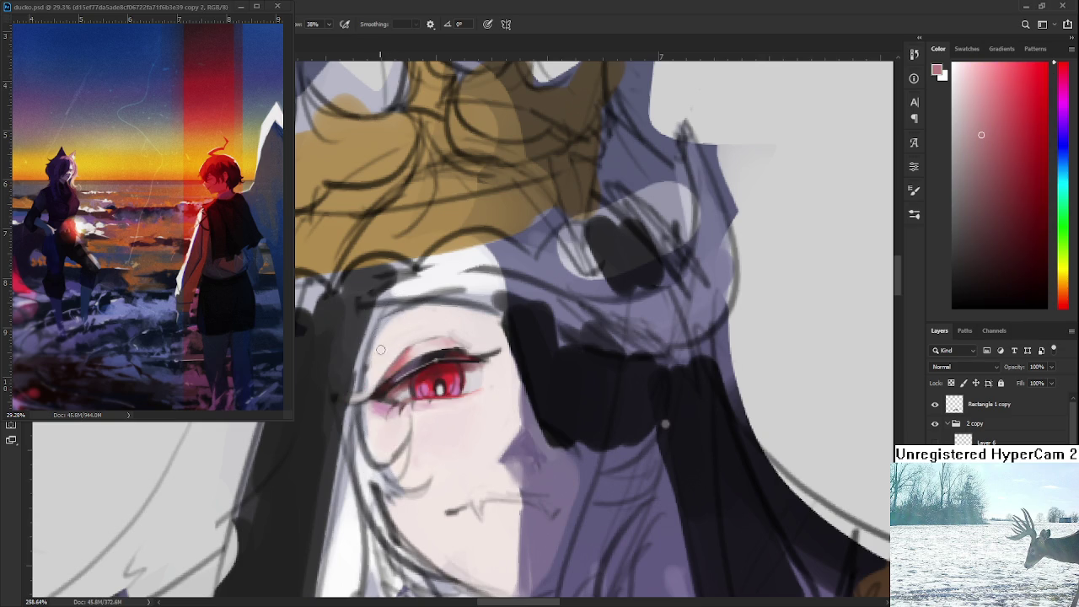
left_click(376, 336, "alt")
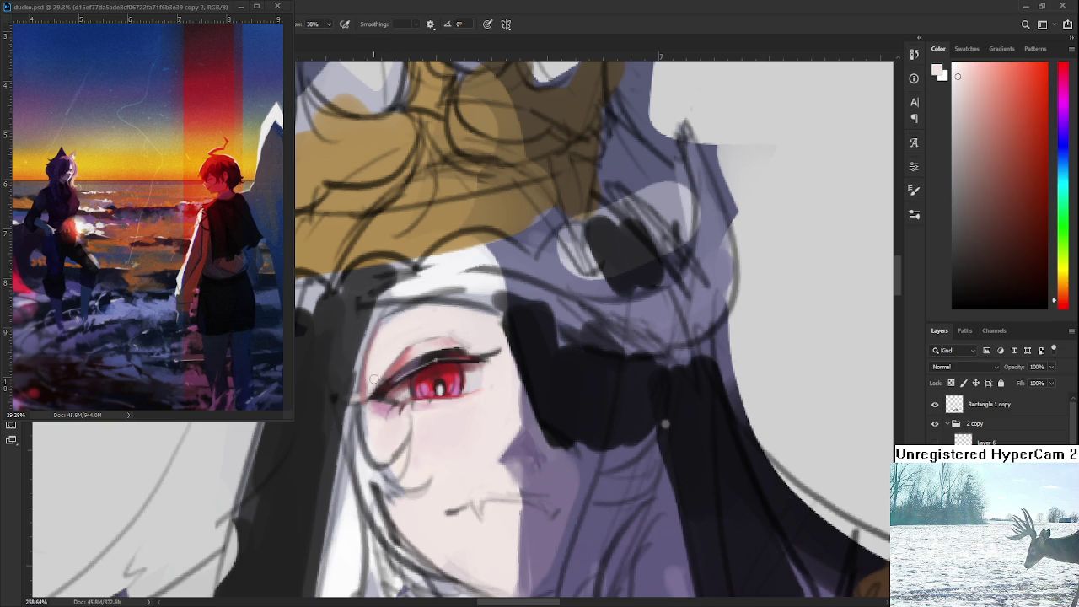
left_click_drag(397, 327, 438, 299)
left_click(410, 352, "alt")
key("ctrl+z")
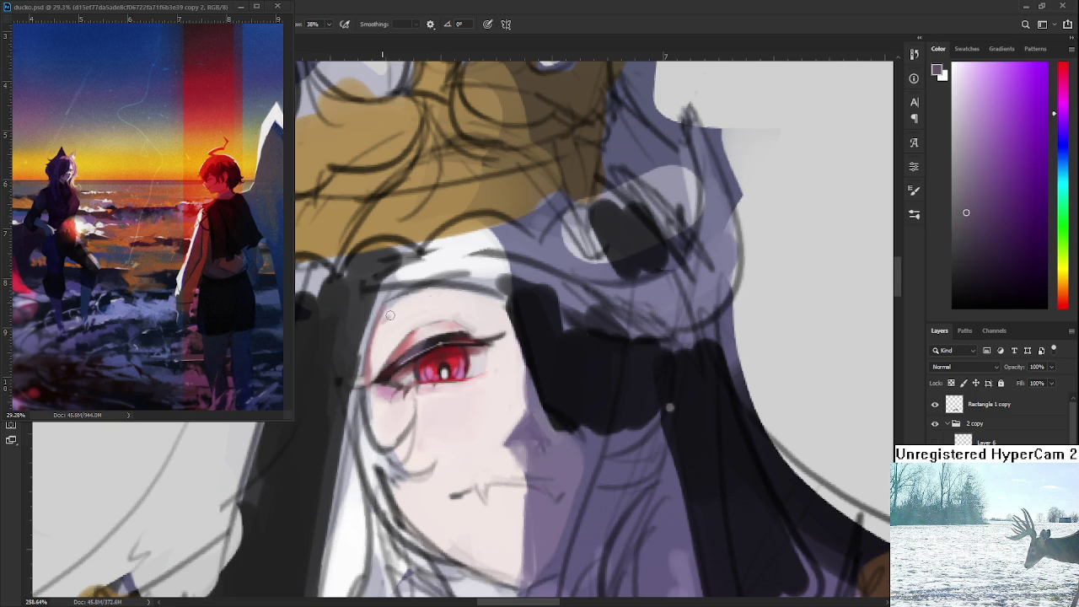
left_click_drag(379, 311, 466, 297)
key("ctrl+z")
left_click_drag(381, 312, 467, 300)
left_click(403, 328, "alt")
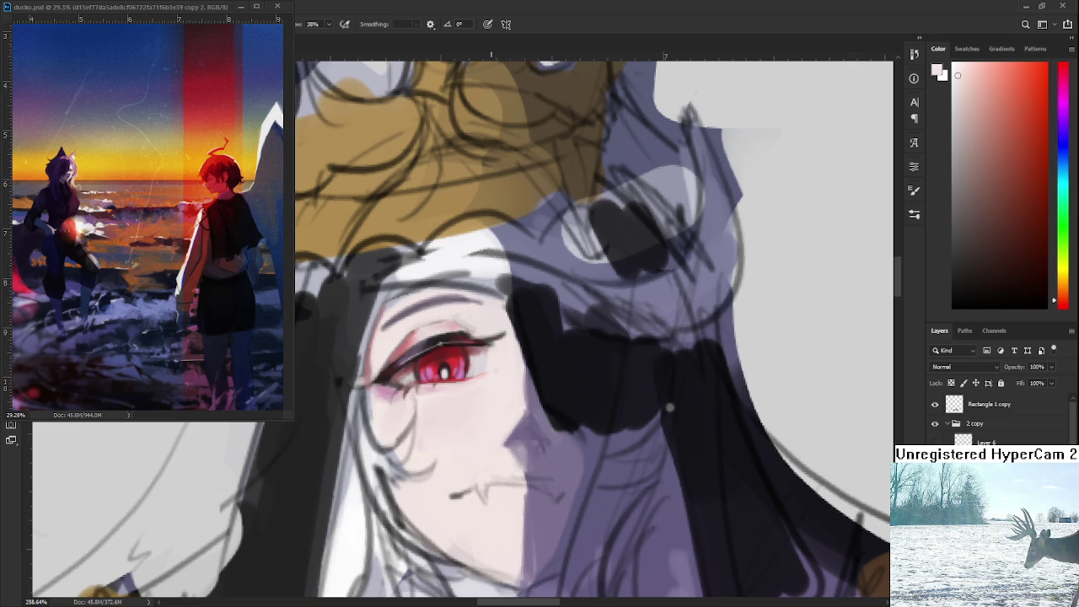
- Letter 'DINNER' in black left of the head, with 'EAT' written beneath it
scroll(474, 294, "down", 1)
scroll(517, 405, "down", 4)
mouse_move(516, 405)
left_mouse_down()
mouse_move(519, 388)
mouse_move(570, 373)
left_mouse_up()
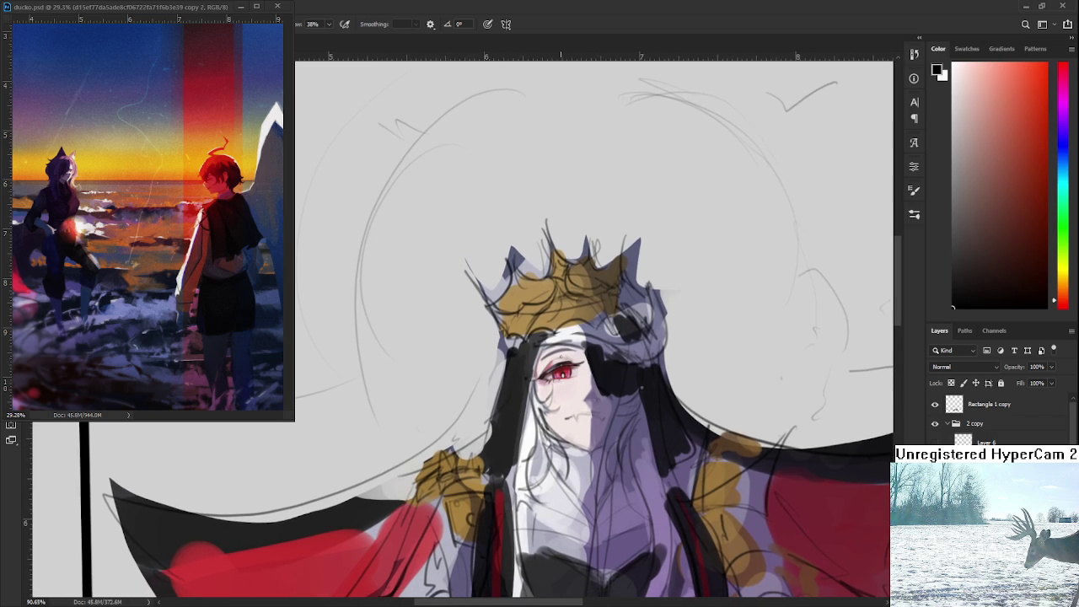
left_click_drag(327, 309, 340, 344)
mouse_move(374, 304)
left_mouse_down()
mouse_move(380, 322)
mouse_move(398, 300)
left_mouse_up()
mouse_move(403, 291)
left_mouse_down()
mouse_move(420, 279)
mouse_move(420, 298)
mouse_move(428, 281)
mouse_move(428, 292)
left_mouse_up()
left_click_drag(429, 261, 451, 285)
left_click_drag(387, 350, 376, 393)
mouse_move(376, 374)
left_mouse_down()
mouse_move(396, 371)
mouse_move(406, 383)
mouse_move(424, 361)
left_mouse_up()
left_click_drag(405, 346, 432, 331)
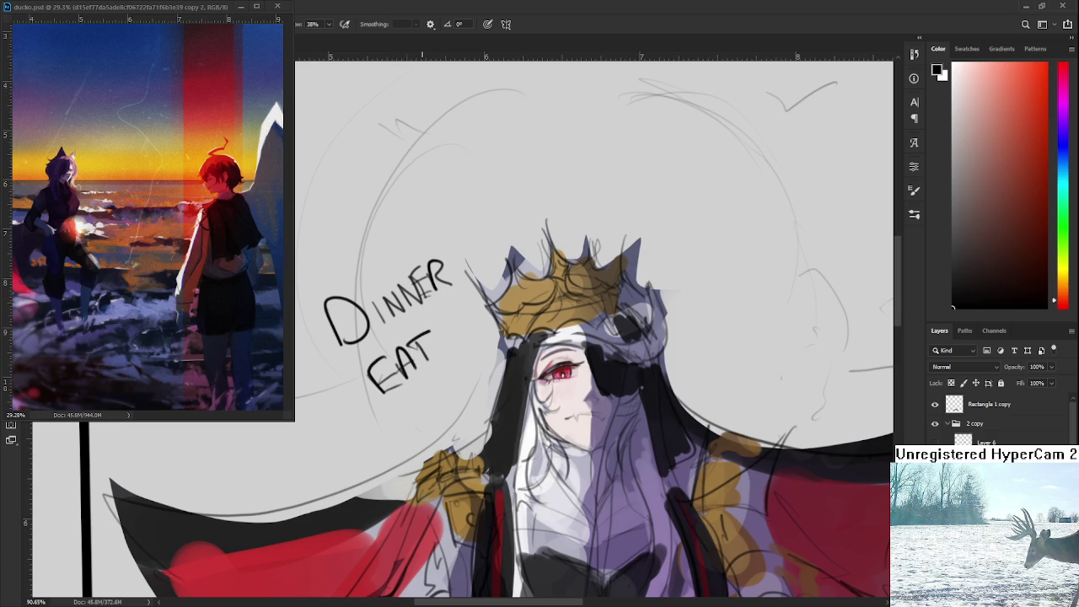